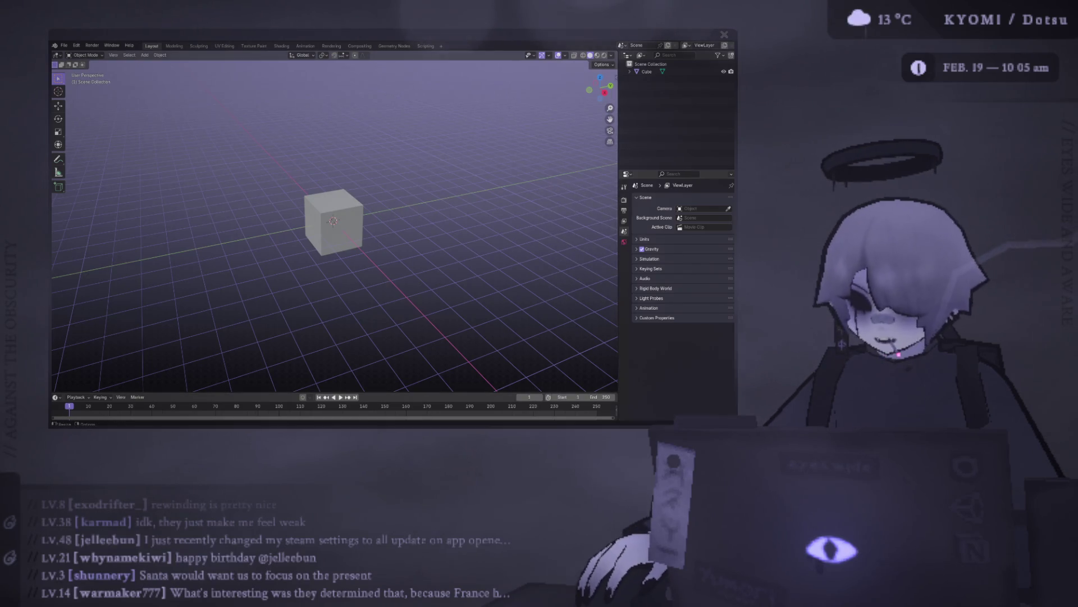
Delete the default cube and add a cylinder mesh in its place.
left_click(334, 221)
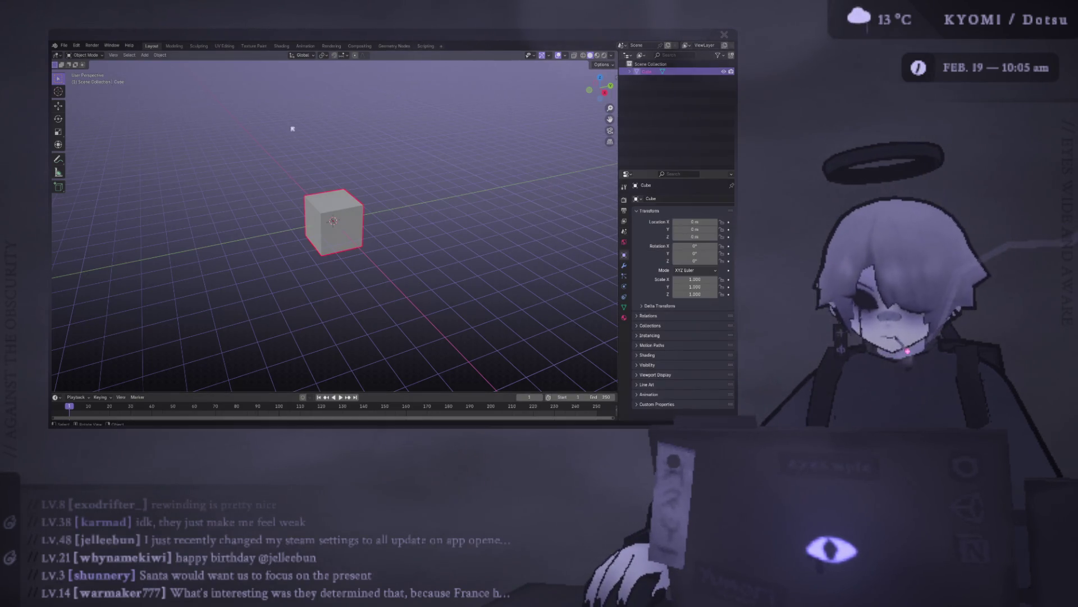
key("Delete")
left_click(144, 55)
mouse_move(169, 64)
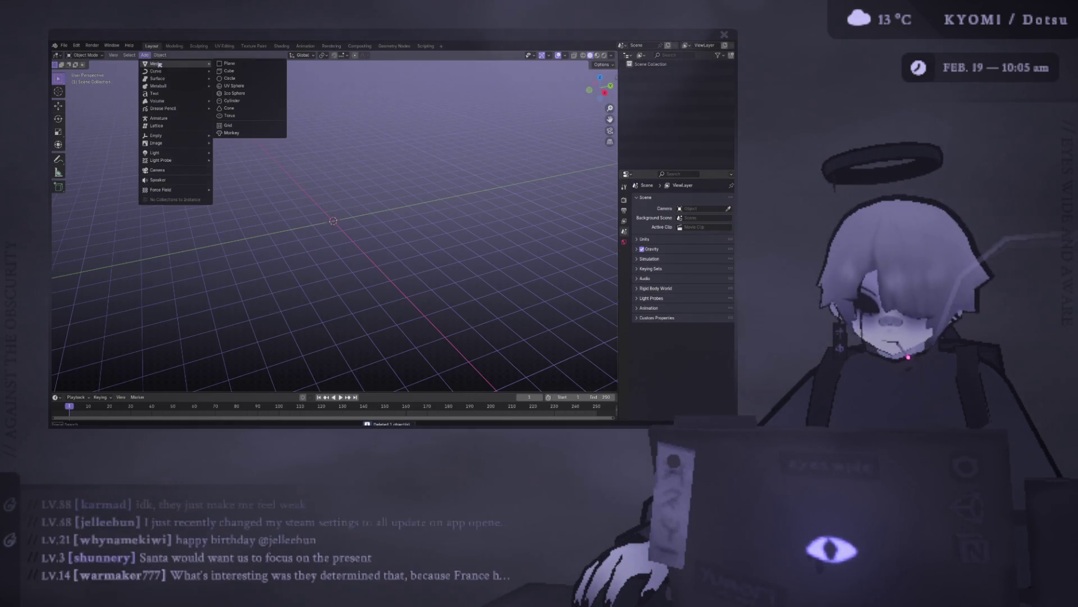
left_click(242, 100)
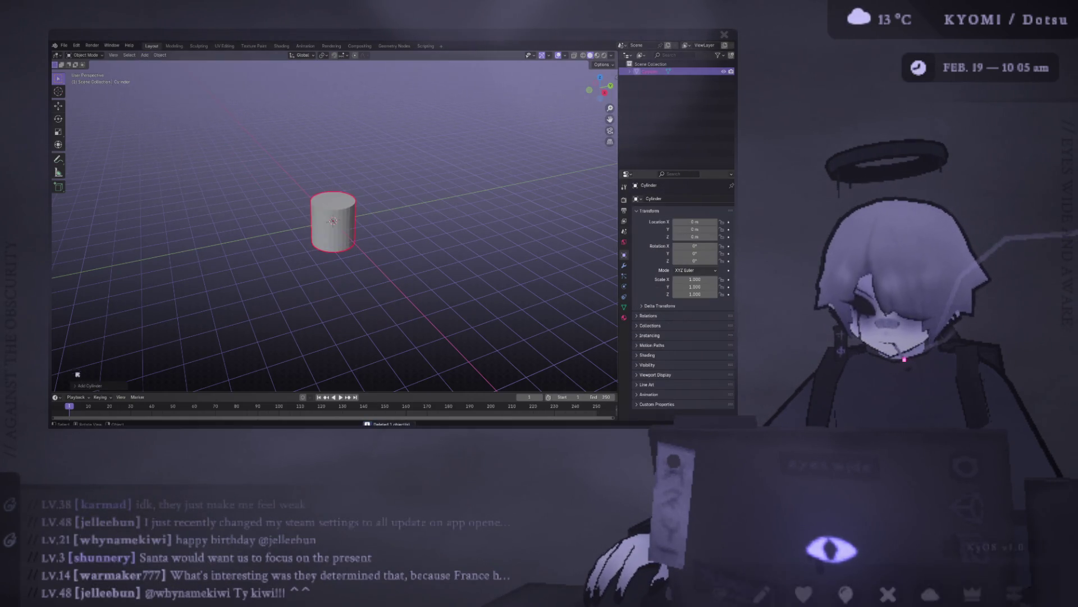
Set the cylinder's vertex count to 8, then deselect it from a near-top view.
left_click(140, 297)
type("14")
key("Return")
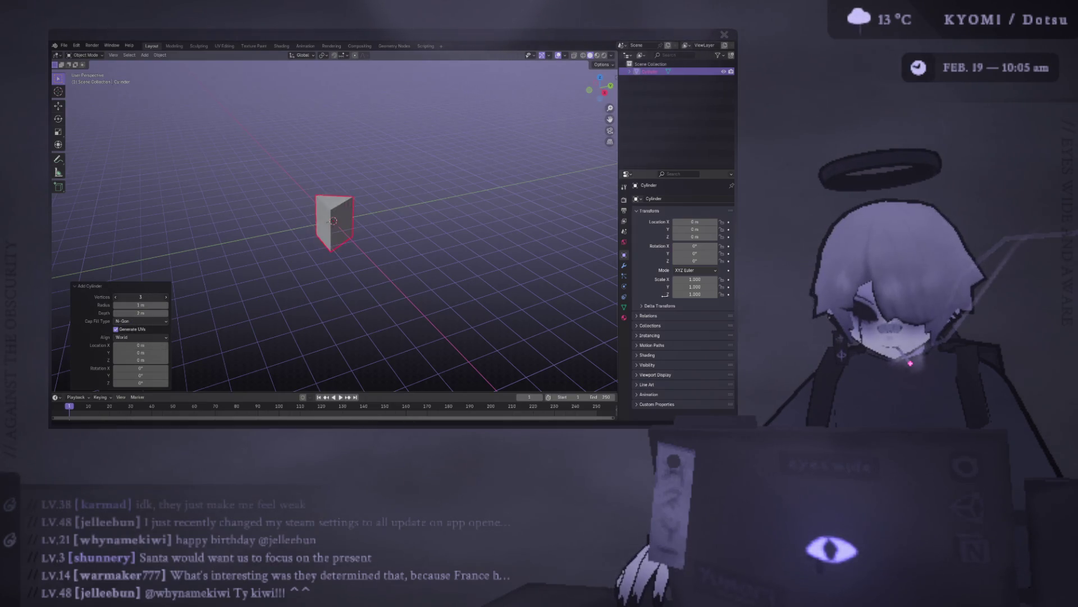
left_click(115, 297)
left_click(115, 297)
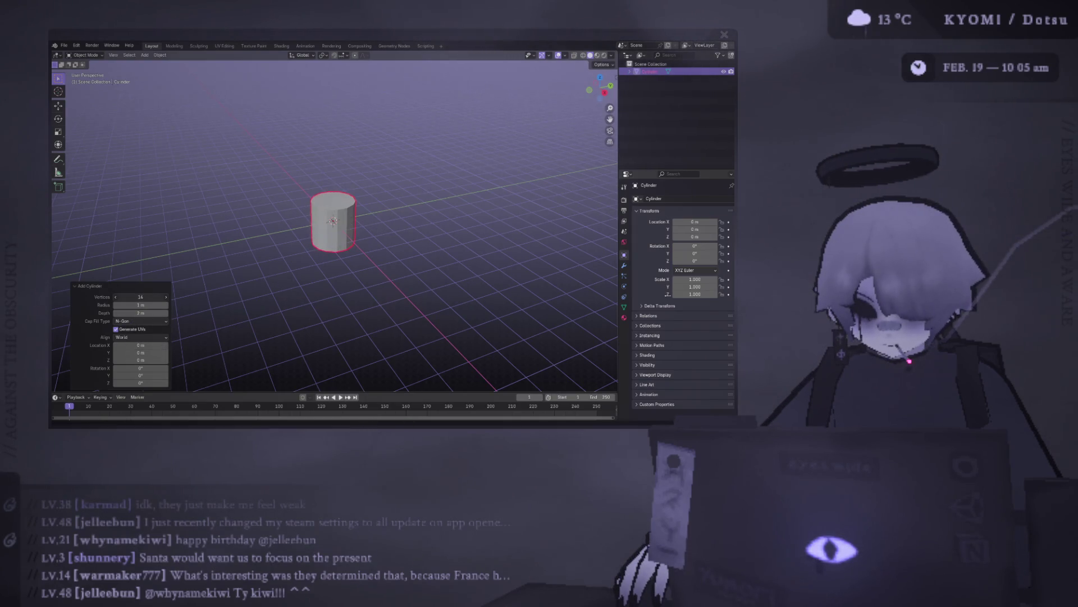
left_click(115, 297)
left_click(115, 297)
left_click(115, 297)
left_click(115, 296)
mouse_move(293, 222)
middle_mouse_down()
mouse_move(265, 284)
mouse_move(257, 236)
middle_mouse_up()
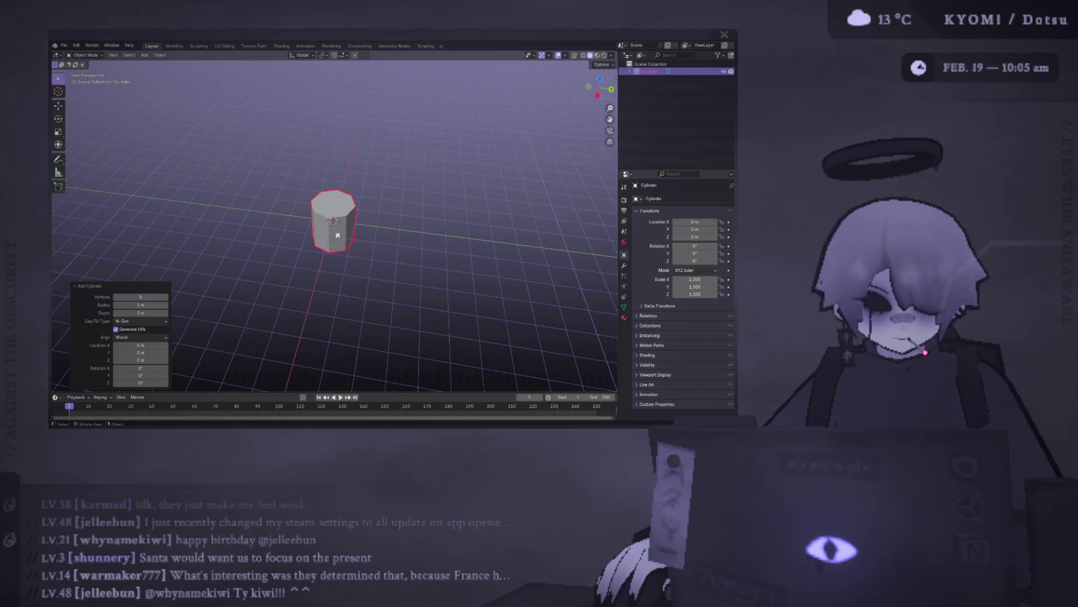
left_click(421, 222)
scroll(393, 225, "up", 5)
Select the cylinder, enable the move gizmo, and try a Z stretch, then undo it.
middle_click_drag(393, 224, 337, 168)
left_click(359, 187)
scroll(359, 188, "down", 3)
left_click(59, 106)
middle_click_drag(373, 212, 366, 212)
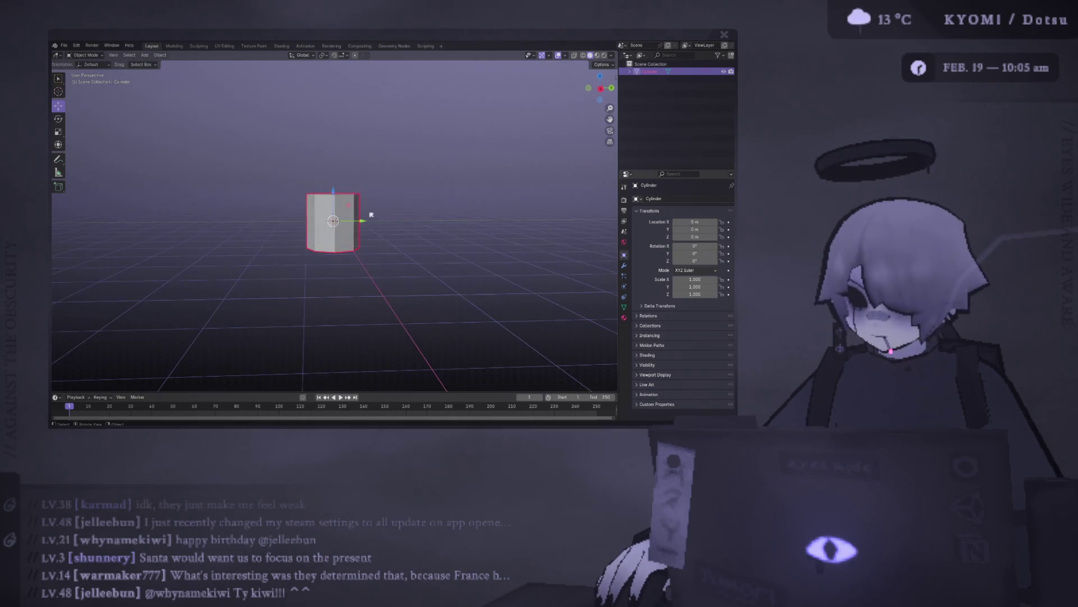
key("s")
key("z")
left_click(414, 208)
key("ctrl+z")
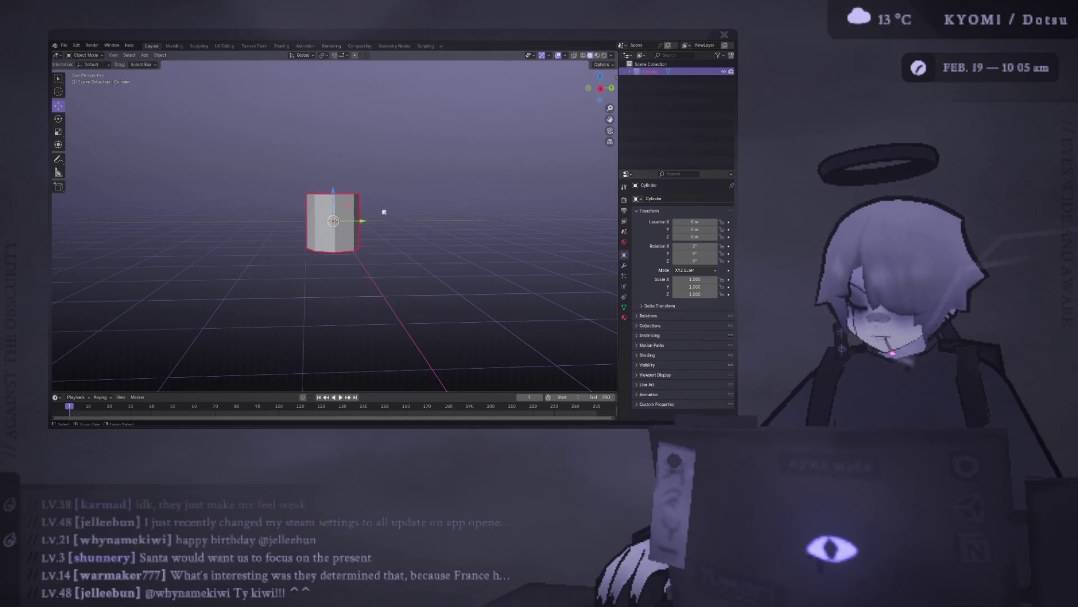
Stretch the cylinder along Z, settling on a 1.735 scale in the right view.
key("s")
key("z")
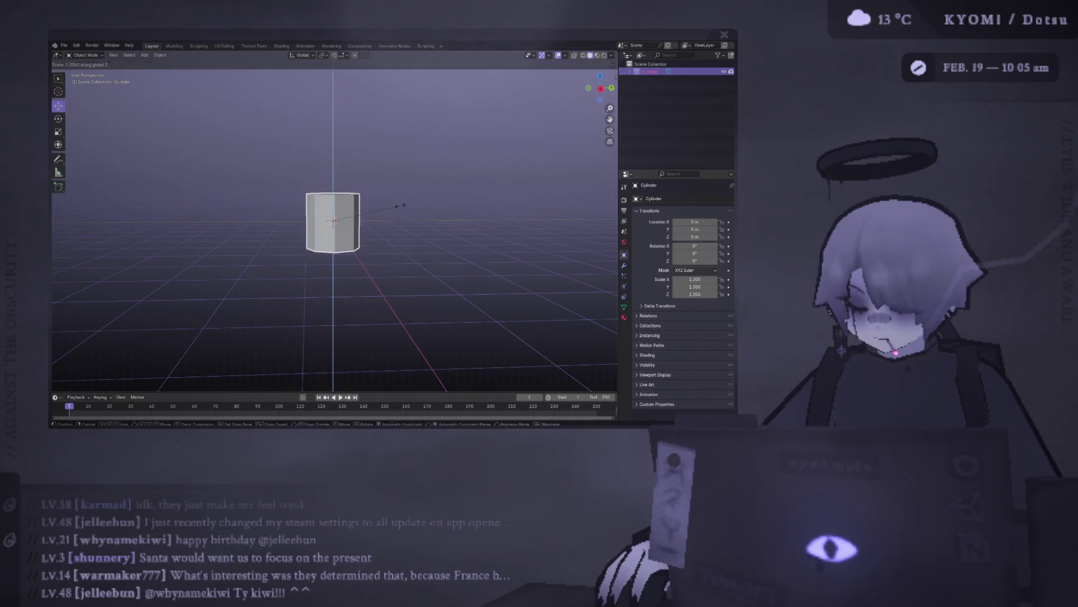
left_click(429, 132)
middle_click_drag(430, 132, 345, 156)
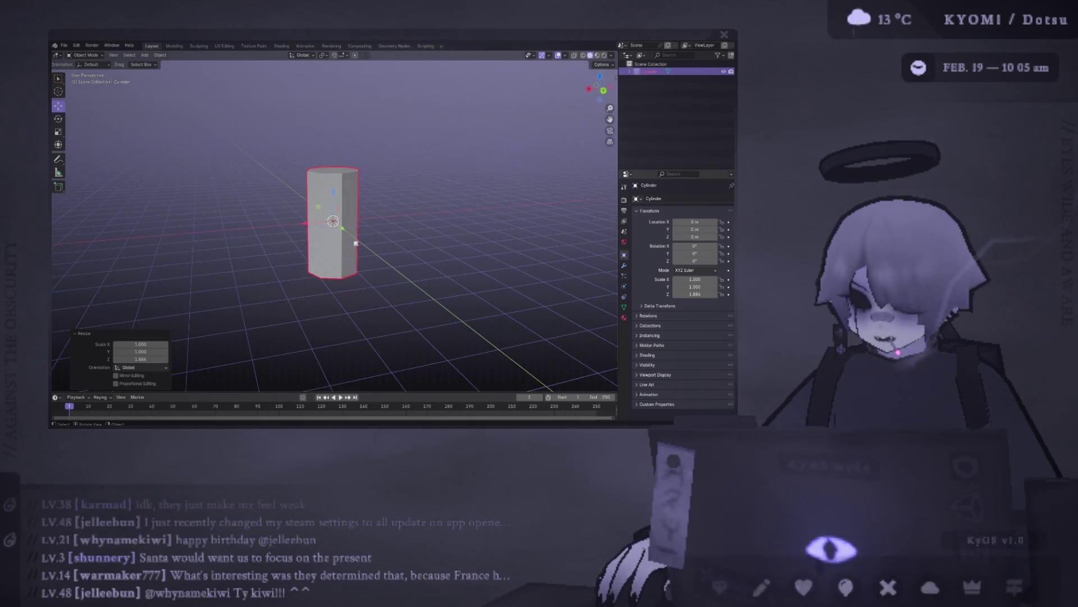
key("KP_3")
key("s")
key("z")
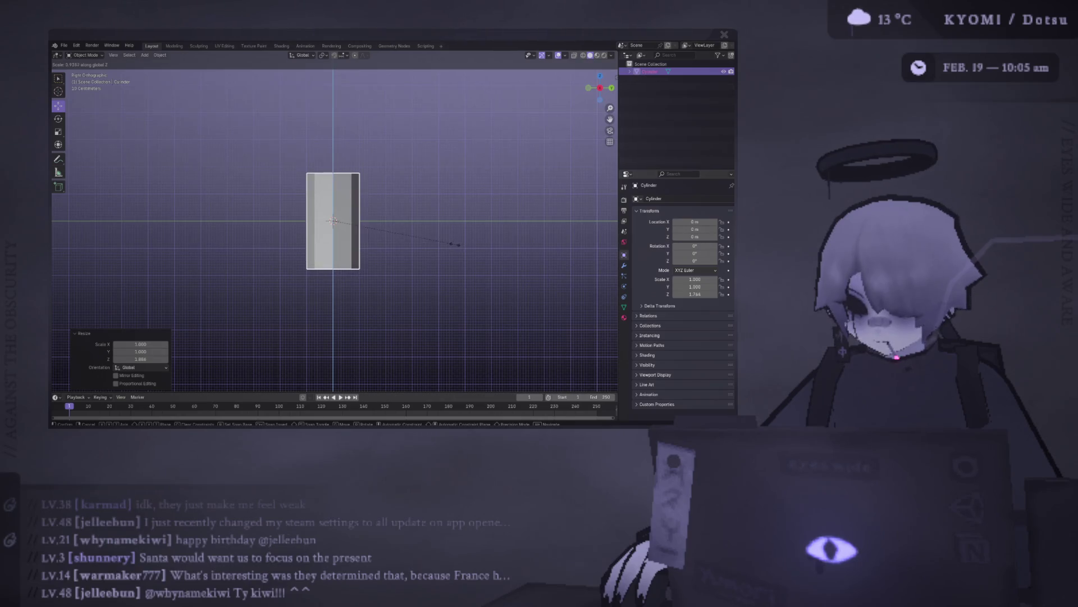
left_click(455, 247)
Raise the cylinder 1.7 m along Z with gz1.7.
type("gz1.7")
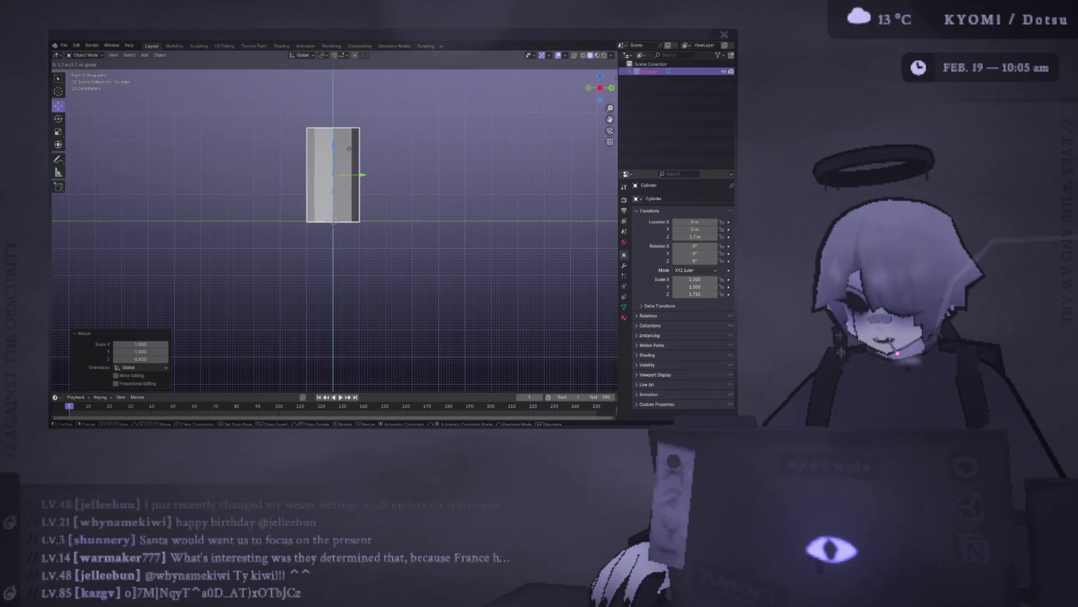
key("Return")
scroll(349, 162, "up", 4)
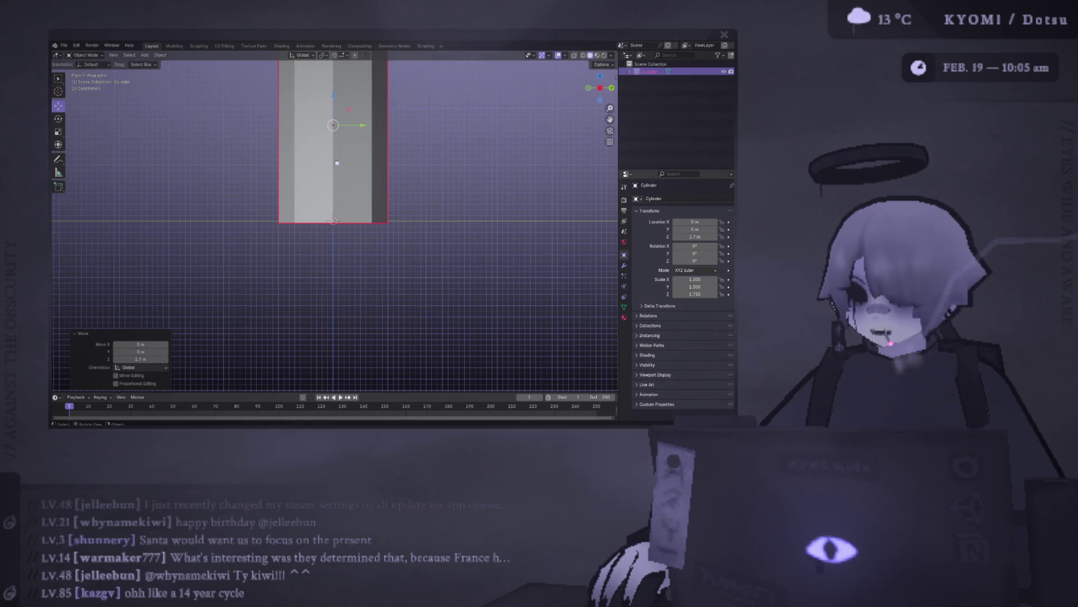
scroll(337, 163, "down", 2)
key("g")
key("z")
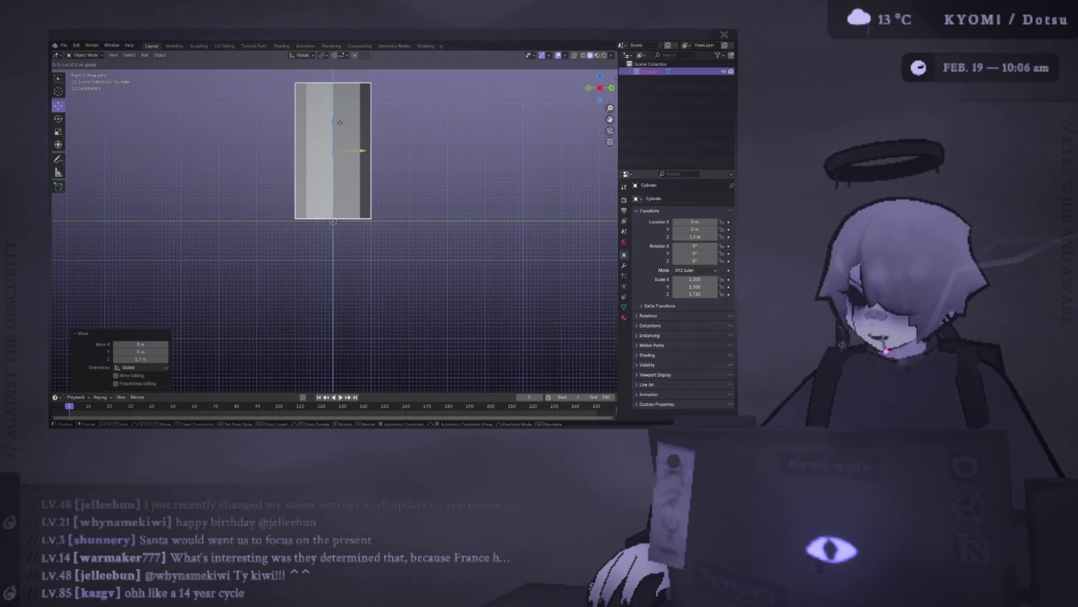
left_click(339, 122)
scroll(332, 123, "up", 6)
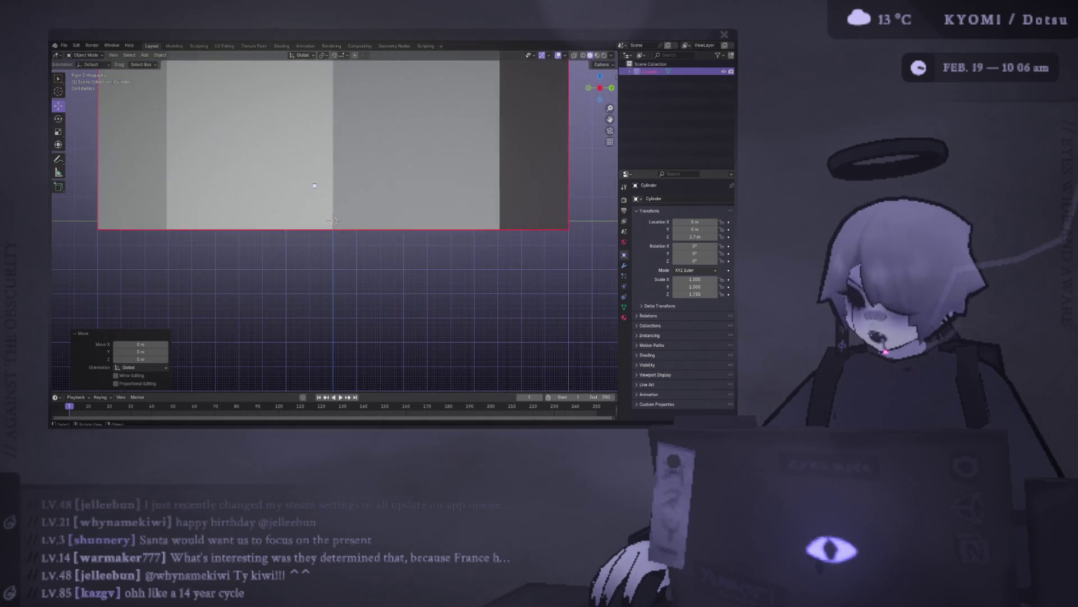
scroll(242, 225, "up", 2)
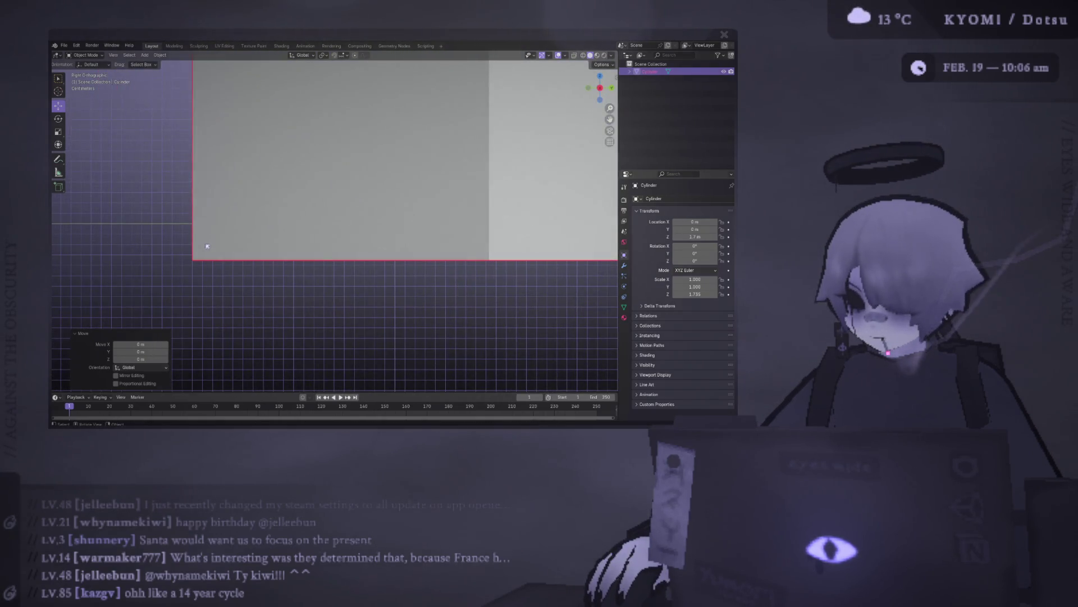
scroll(227, 244, "up", 3)
scroll(228, 244, "down", 3)
mouse_move(228, 243)
middle_mouse_down()
mouse_move(337, 250)
mouse_move(377, 227)
middle_mouse_up()
Enter Edit Mode on the cylinder in right orthographic view with the move gizmo.
key("Tab")
key("KP_3")
key("Right")
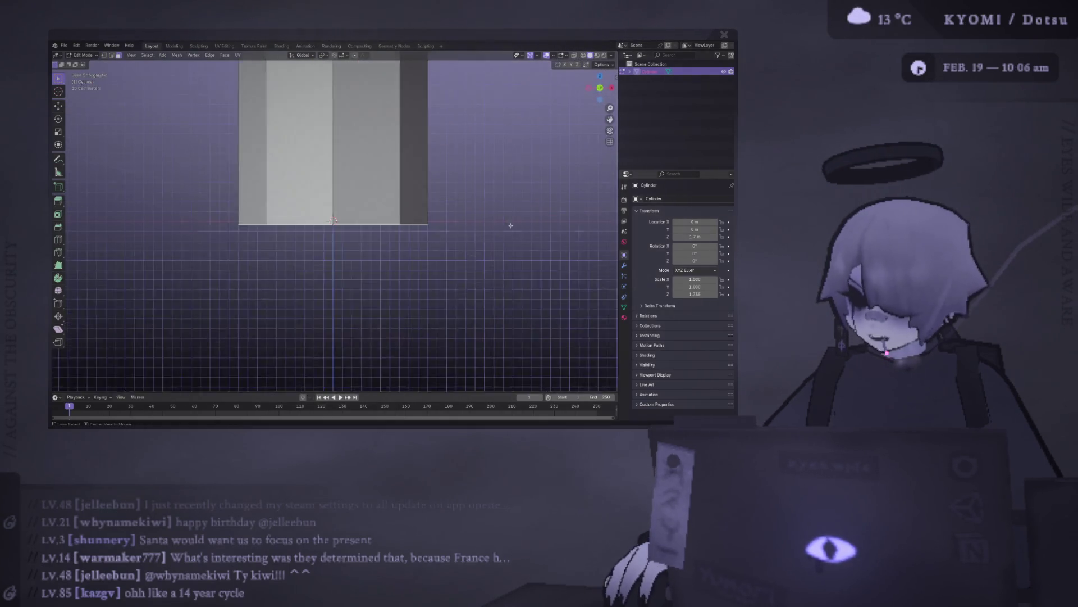
key("shift+space")
key("g")
scroll(288, 173, "down", 4)
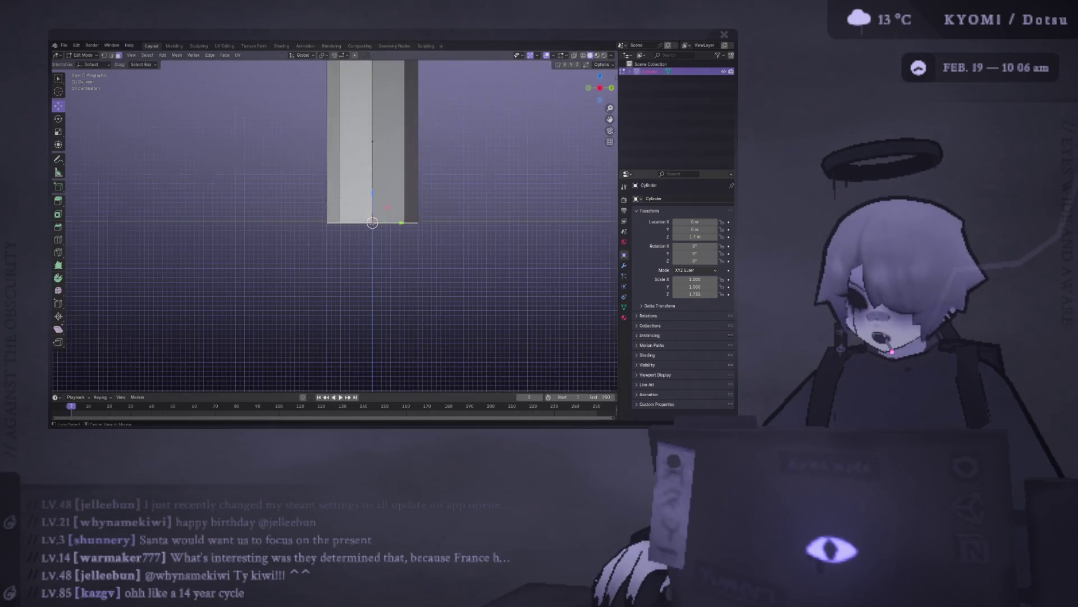
middle_click_drag(359, 201, 294, 196, "shift")
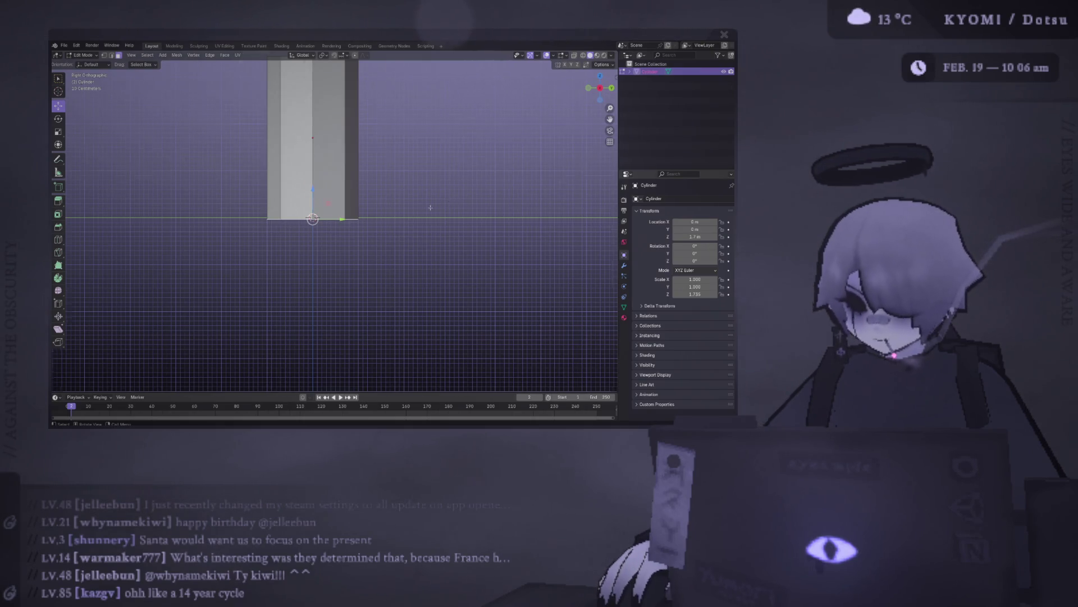
scroll(319, 181, "up", 7)
Raise the selected geometry 0.03 m along Z.
left_click_drag(336, 196, 337, 191)
scroll(313, 201, "up", 5)
scroll(313, 201, "down", 4)
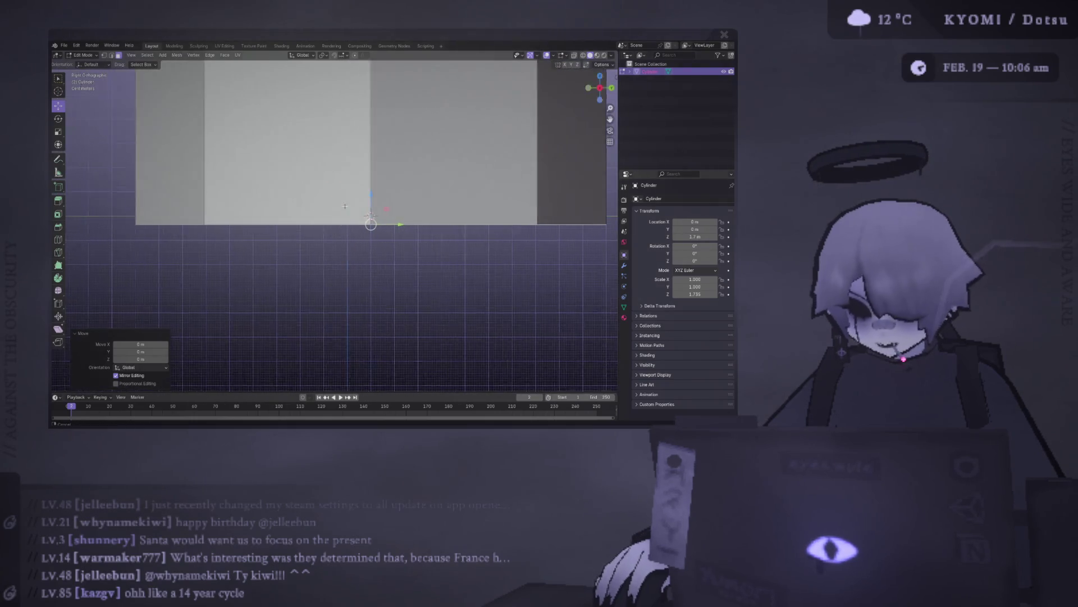
scroll(265, 210, "up", 2)
scroll(265, 211, "down", 4)
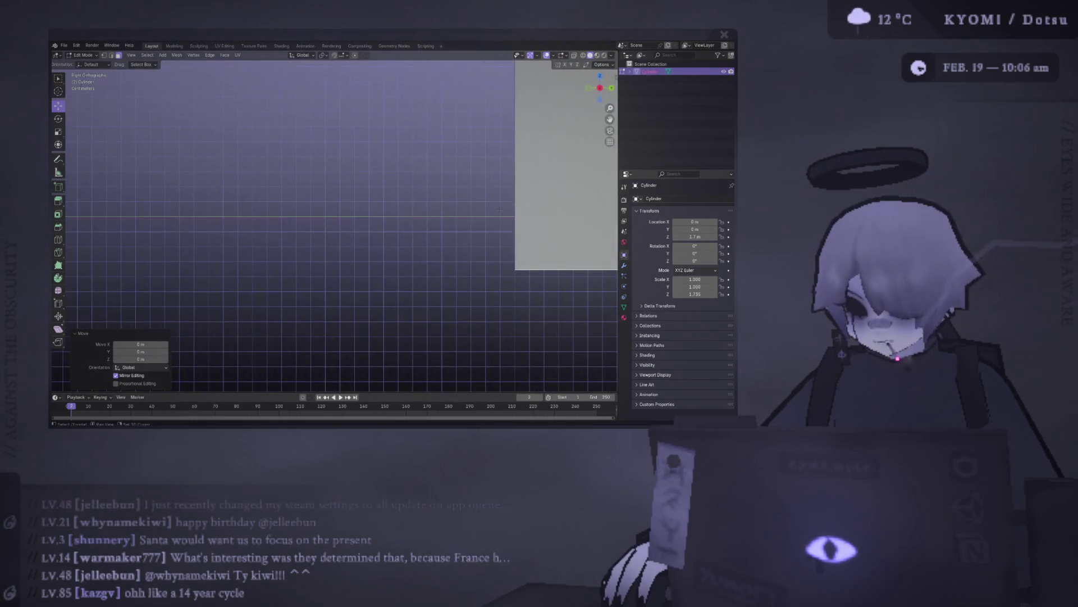
scroll(352, 197, "up", 2)
middle_click_drag(403, 213, 285, 209, "shift")
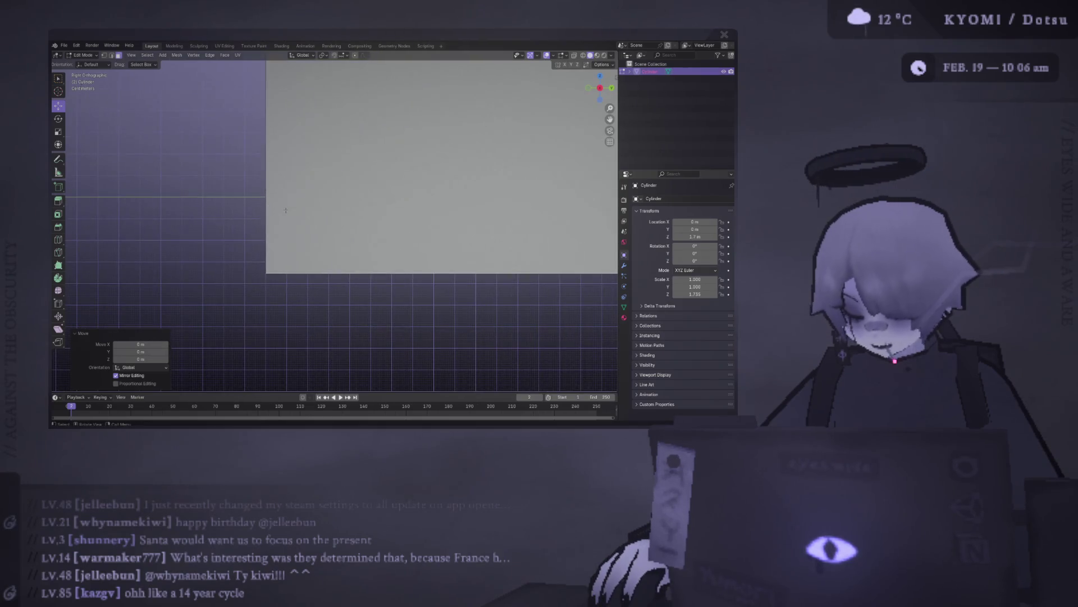
key("g")
key("x")
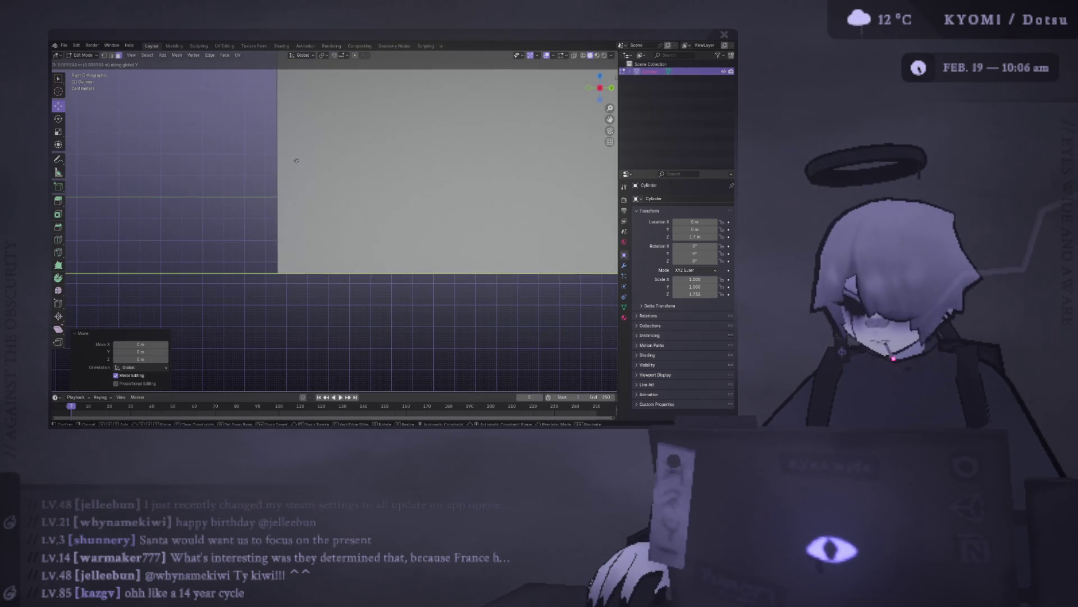
key("z")
left_click(296, 138)
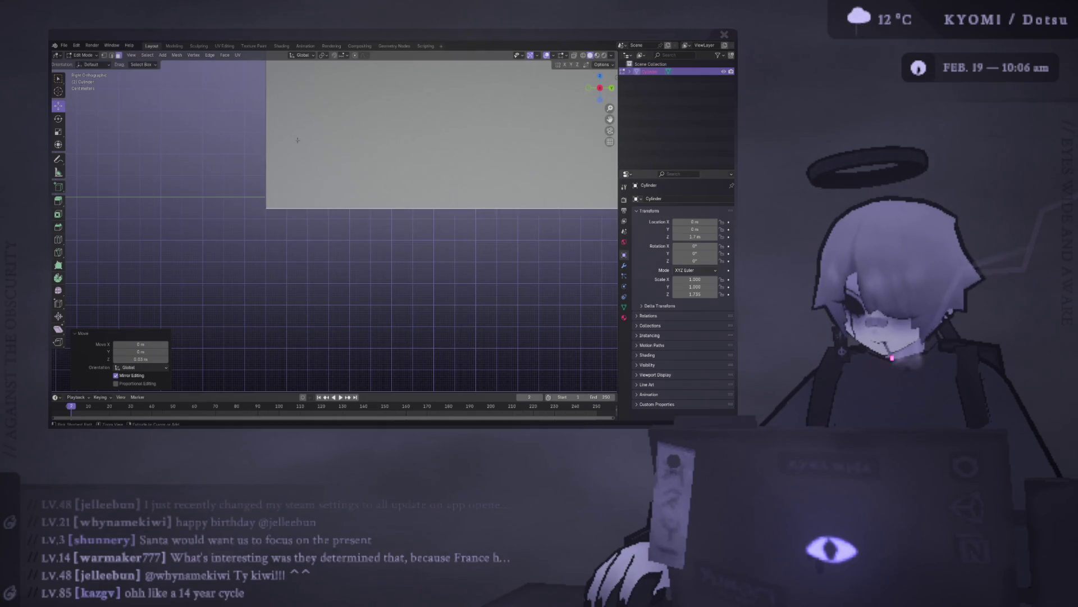
scroll(314, 146, "down", 2)
middle_click_drag(314, 146, 370, 141, "shift")
Switch snapping to grid and nudge the geometry slightly up along Z.
left_click(342, 55)
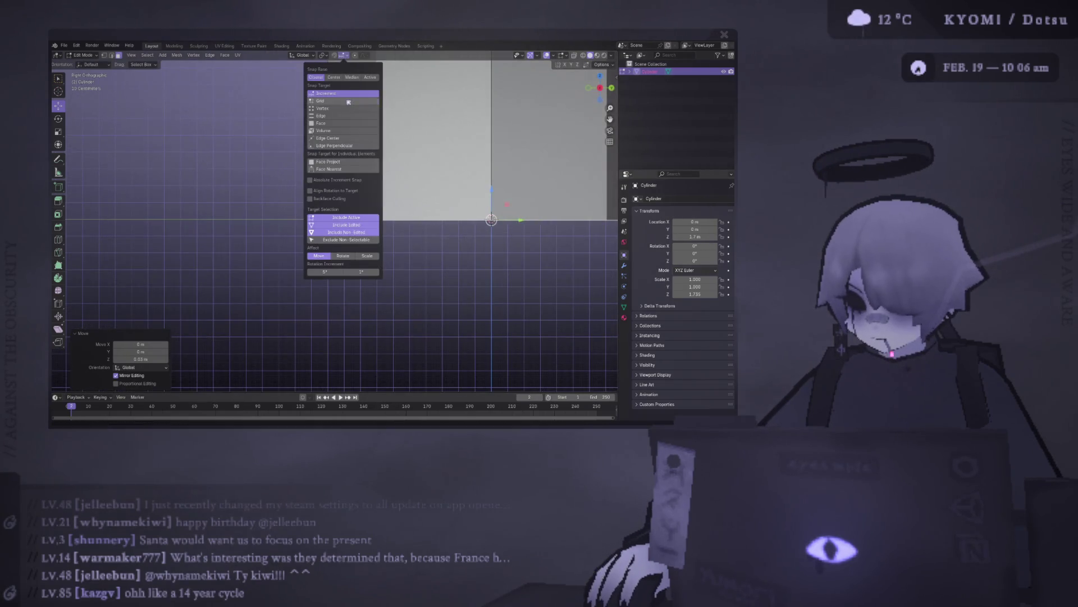
left_click(349, 100)
key("g")
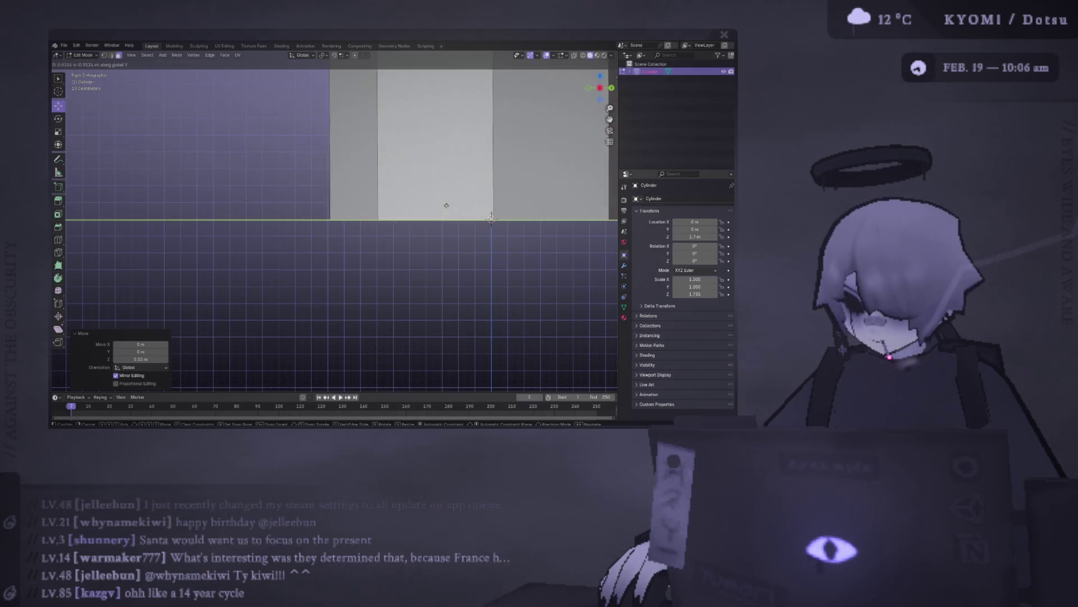
key("x")
key("z")
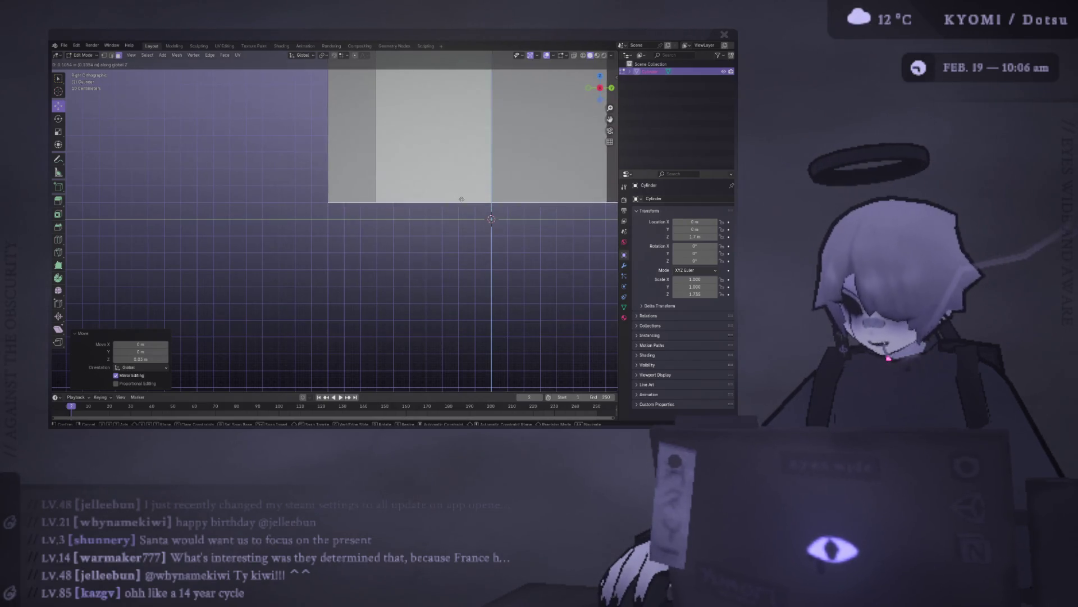
left_click(401, 229)
scroll(402, 228, "up", 2)
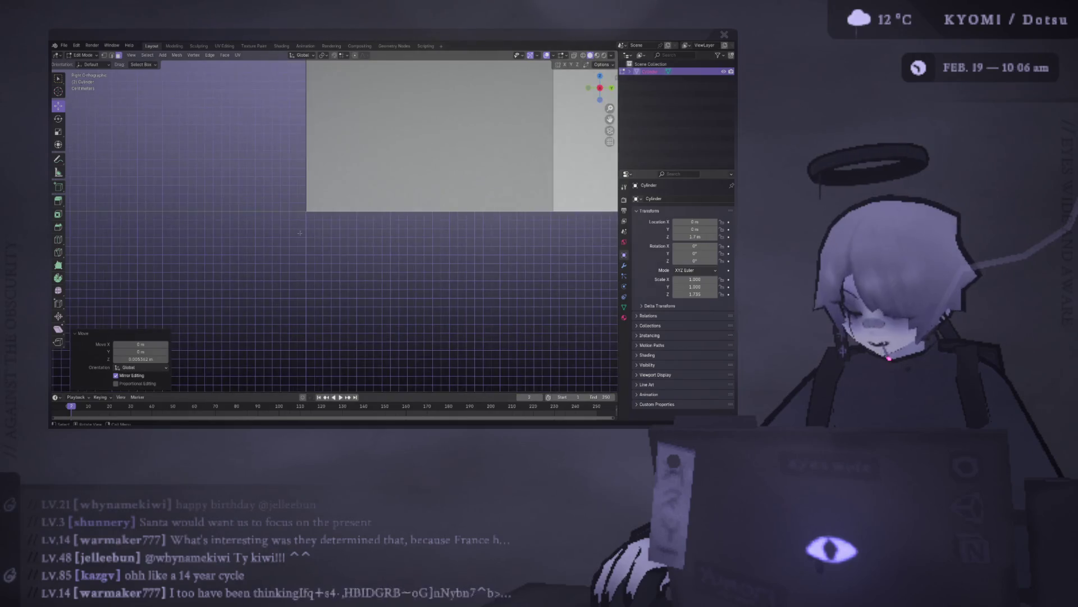
scroll(414, 238, "down", 5)
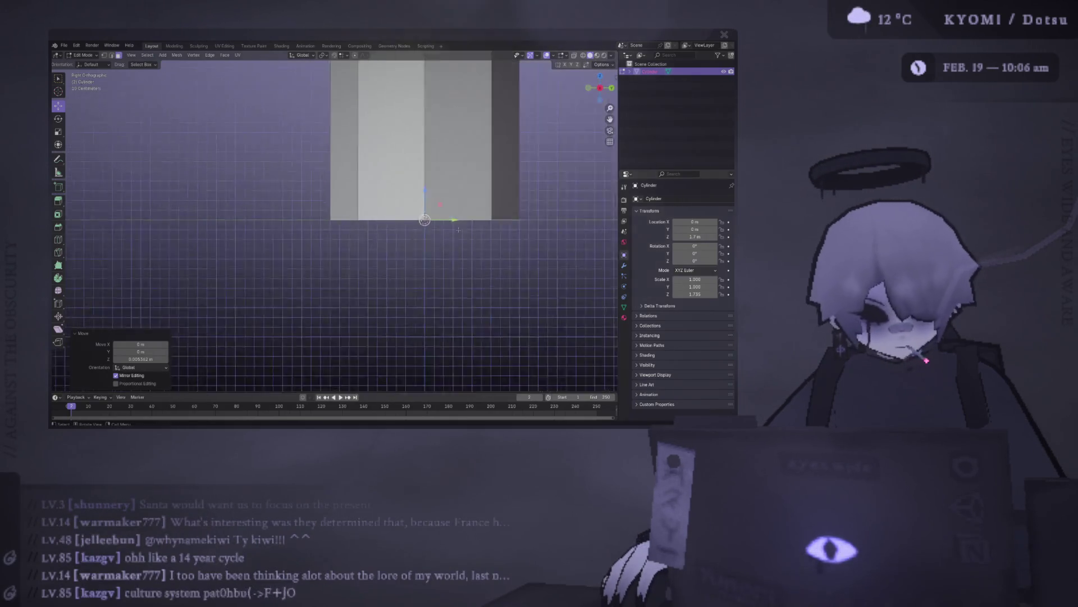
scroll(414, 238, "up", 3)
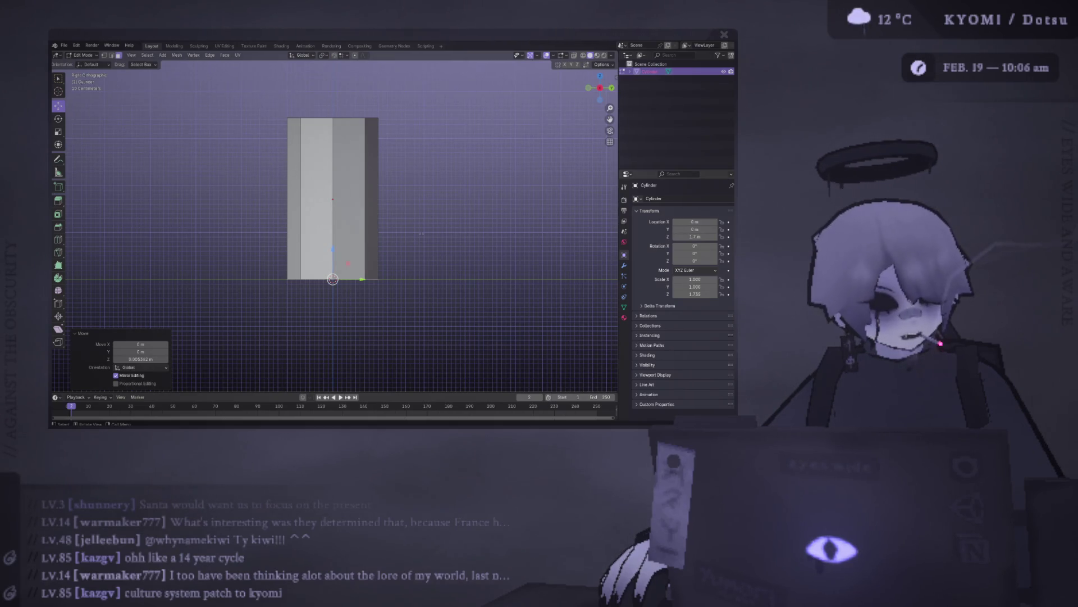
Select the cylinder's left face strip and view it from an angled perspective.
left_click(311, 128)
mouse_move(337, 225)
middle_mouse_down()
mouse_move(371, 169)
mouse_move(360, 213)
middle_mouse_up()
scroll(337, 225, "down", 2)
left_click(166, 56)
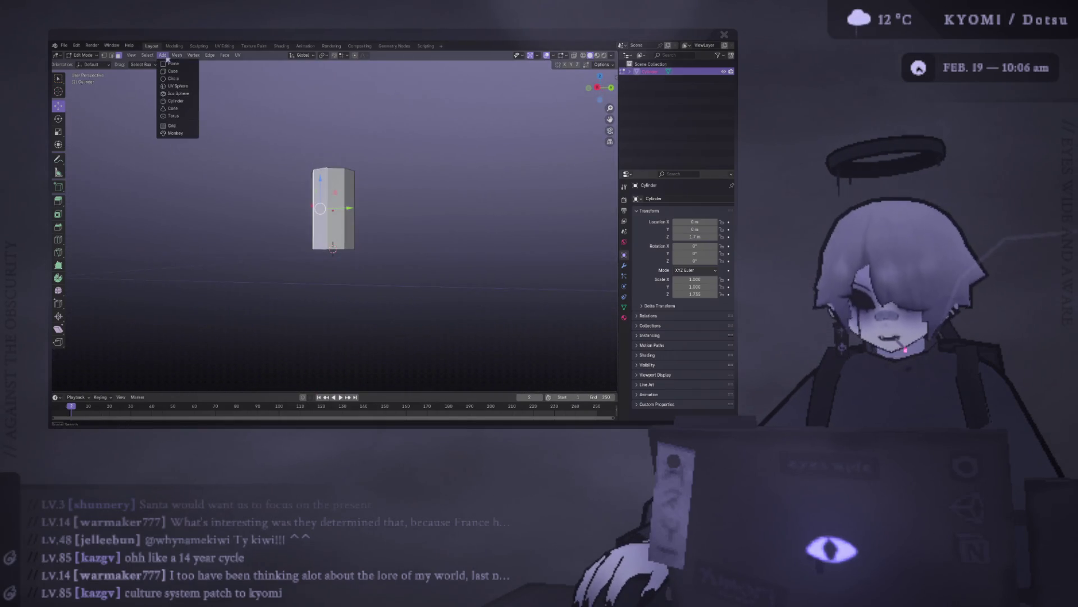
Add a UV sphere, lift it above the cylinder along Z, and box-select its lower half.
left_click(188, 89)
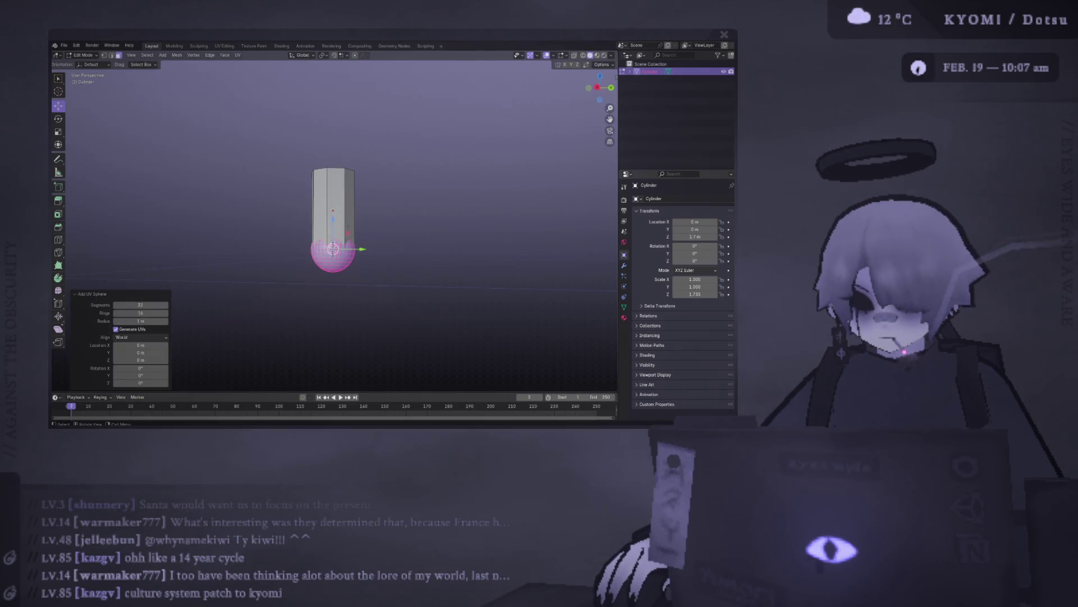
key("g")
key("z")
left_click(339, 75)
middle_click_drag(340, 75, 383, 192)
left_click_drag(285, 181, 428, 248)
right_click(337, 191)
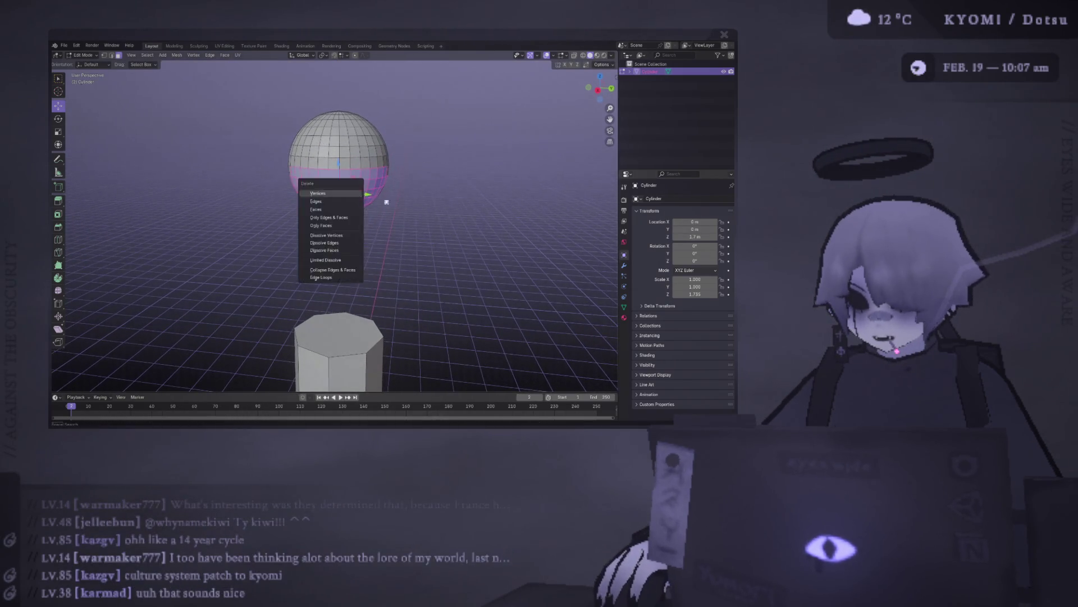
Delete the edges of the sphere's lower half.
right_click(391, 220)
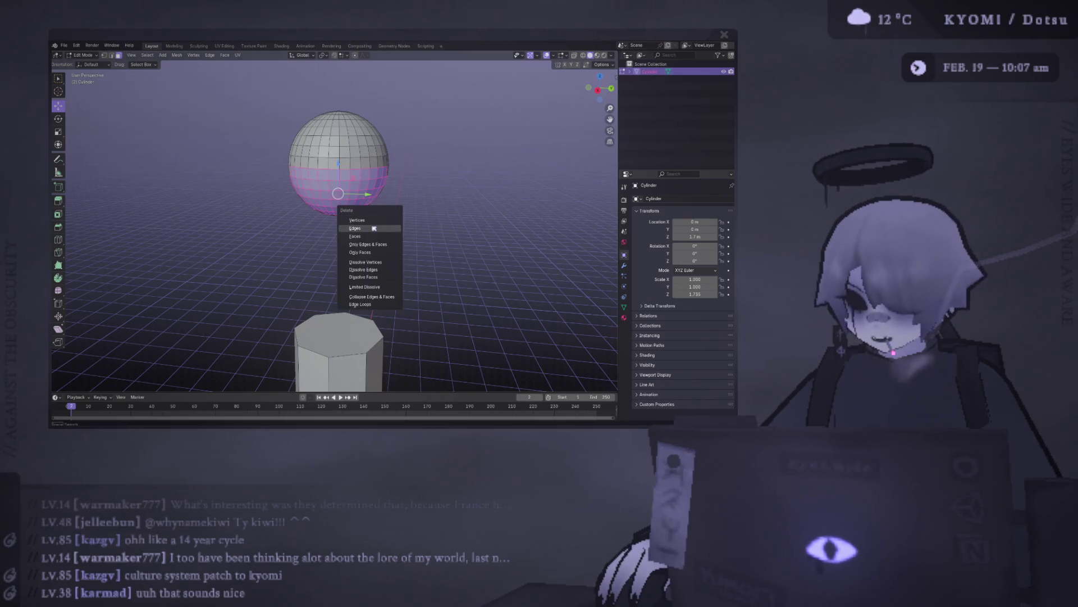
left_click(373, 233)
mouse_move(346, 215)
middle_mouse_down()
mouse_move(315, 149)
mouse_move(286, 127)
mouse_move(375, 121)
middle_mouse_up()
In vertex mode, pull the selected vertices downward into a dent, then return to Object Mode.
key("1")
left_click_drag(376, 121, 384, 159)
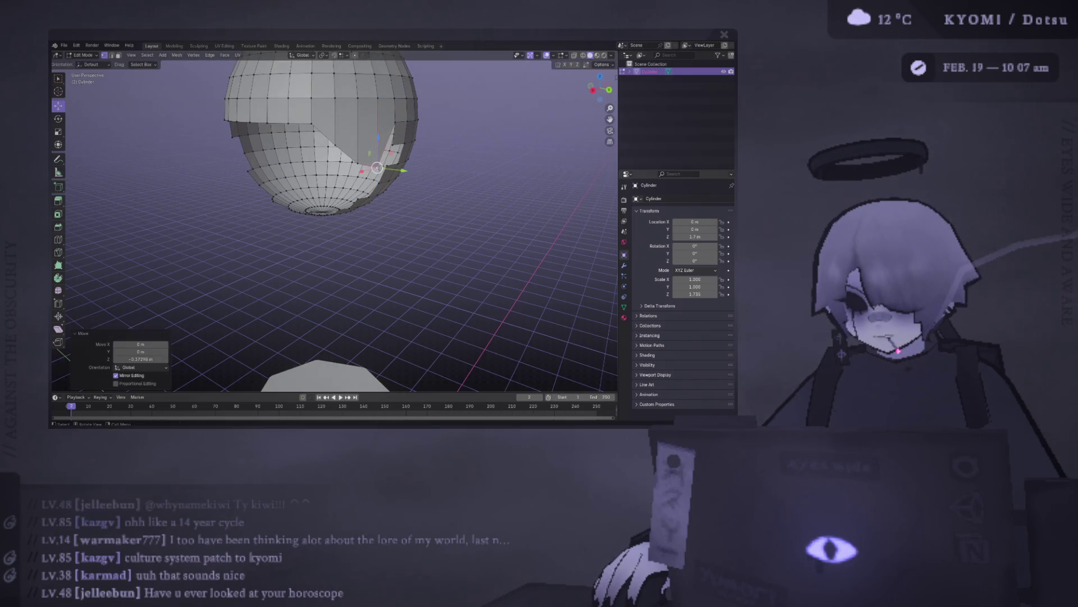
middle_click_drag(377, 168, 309, 135)
mouse_move(310, 109)
left_mouse_down()
mouse_move(297, 116)
mouse_move(309, 135)
left_mouse_up()
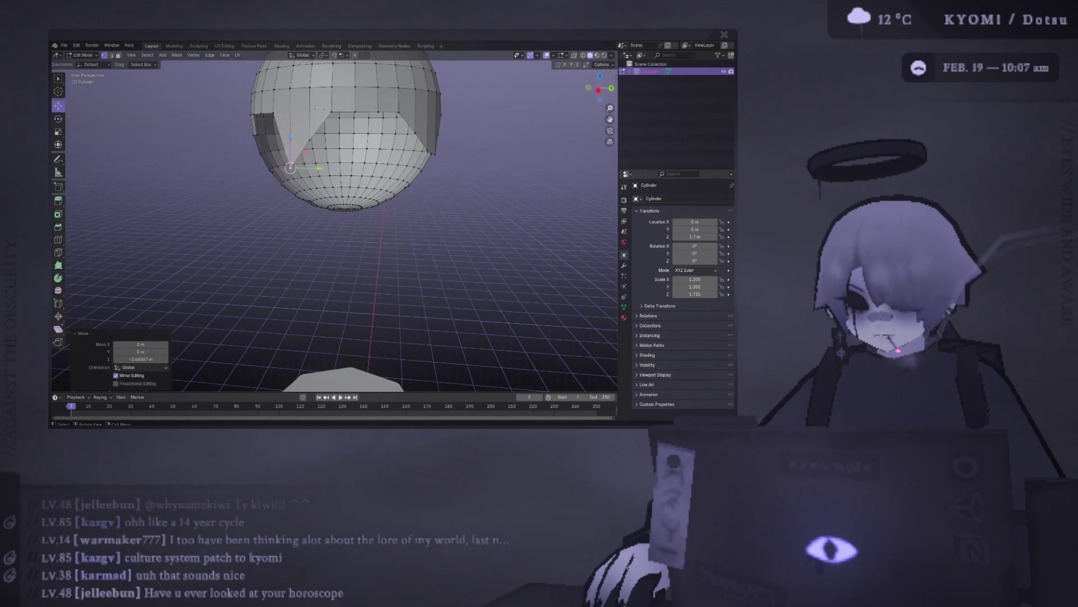
middle_click_drag(309, 135, 317, 109)
left_click(326, 110)
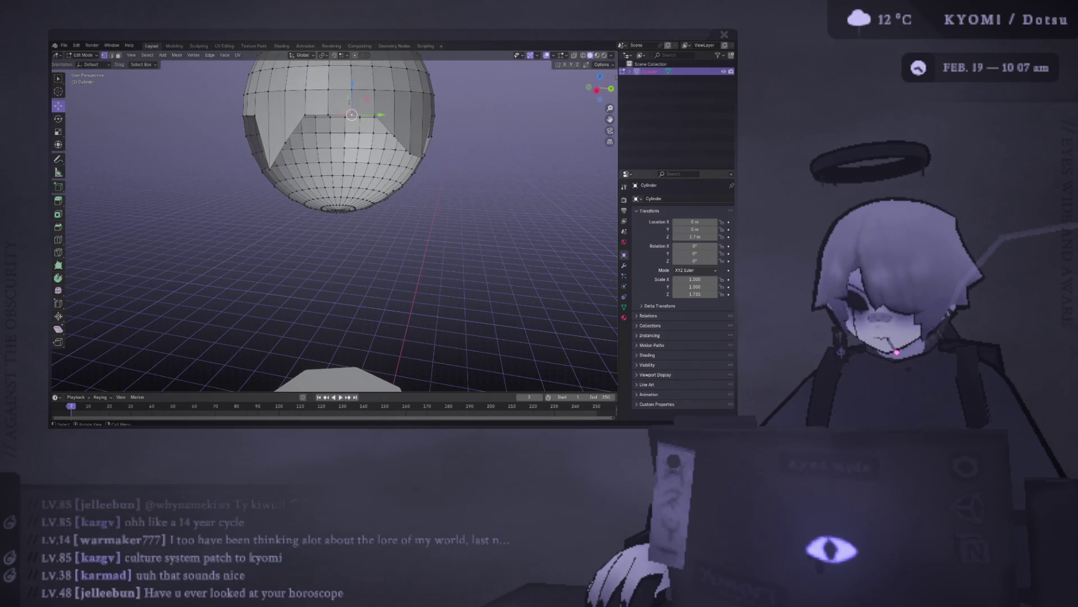
key("Tab")
Box-select and delete the first chunks of the sphere's lower half.
scroll(408, 147, "down", 5)
left_click(408, 147)
mouse_move(407, 147)
middle_mouse_down()
mouse_move(383, 118)
mouse_move(407, 126)
mouse_move(394, 168)
mouse_move(396, 228)
middle_mouse_up()
key("Tab")
mouse_move(396, 228)
left_mouse_down()
mouse_move(300, 205)
mouse_move(289, 192)
left_mouse_up()
key("x")
left_click(264, 172)
left_click_drag(397, 240, 289, 201)
key("x")
left_click(288, 201)
Delete the remaining lower vertices so only the sphere's top cap remains.
middle_click_drag(289, 201, 432, 216)
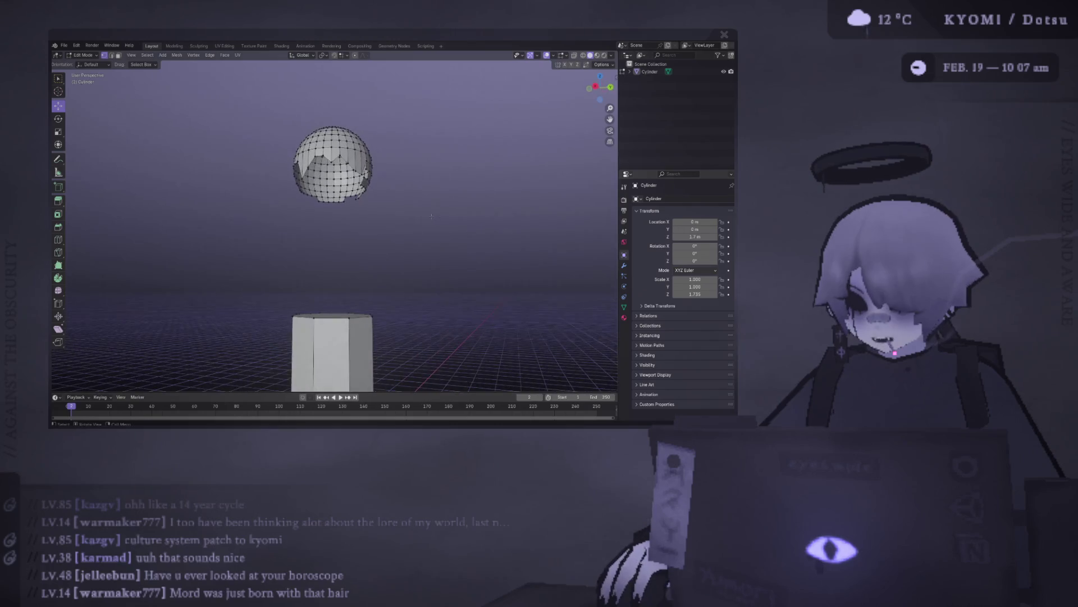
key("x")
left_click(307, 183)
middle_click_drag(306, 182, 418, 192)
key("x")
left_click(312, 175)
key("x")
left_click(352, 190)
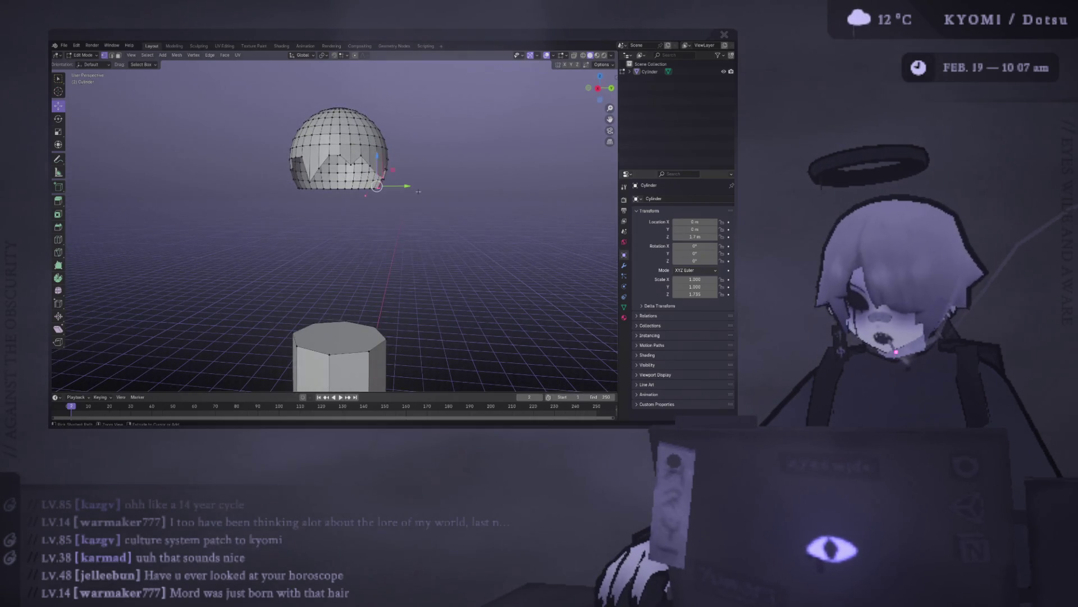
scroll(415, 192, "up", 3)
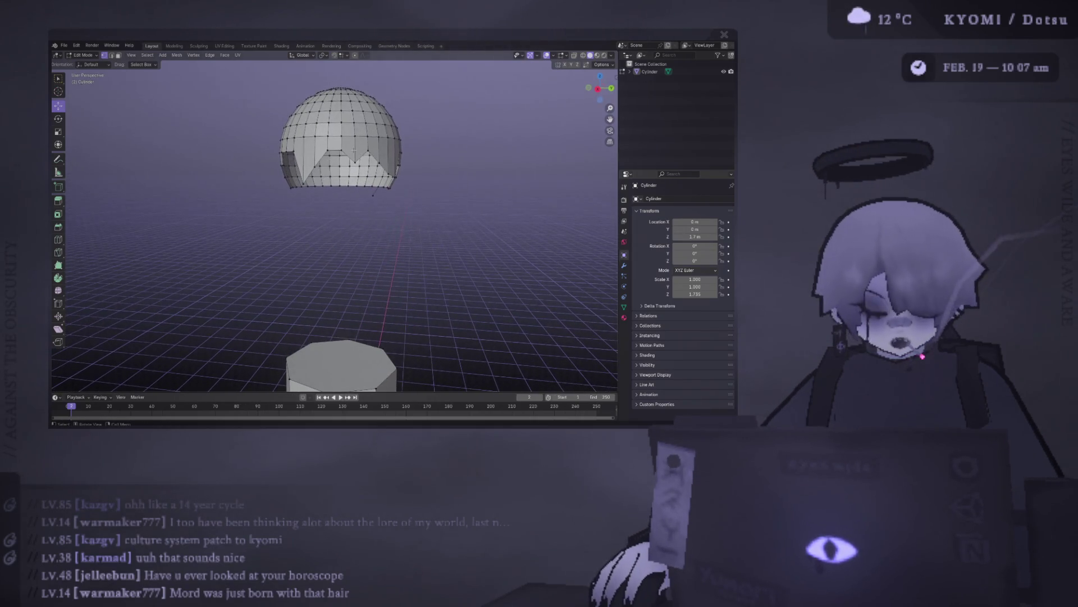
Select the whole cap with Ctrl+L and scale it down to 0.902.
key("ctrl+l")
key("g")
key("z")
key("s")
left_click(488, 151)
middle_click_drag(489, 152, 489, 107)
key("Tab")
mouse_move(422, 202)
middle_mouse_down()
mouse_move(422, 170)
mouse_move(412, 171)
mouse_move(444, 174)
mouse_move(383, 181)
middle_mouse_up()
Shift the fringe vertices along Y, undoing a trial vertical move.
key("Tab")
key("g")
key("y")
left_click(387, 166)
key("g")
key("z")
left_click(391, 162)
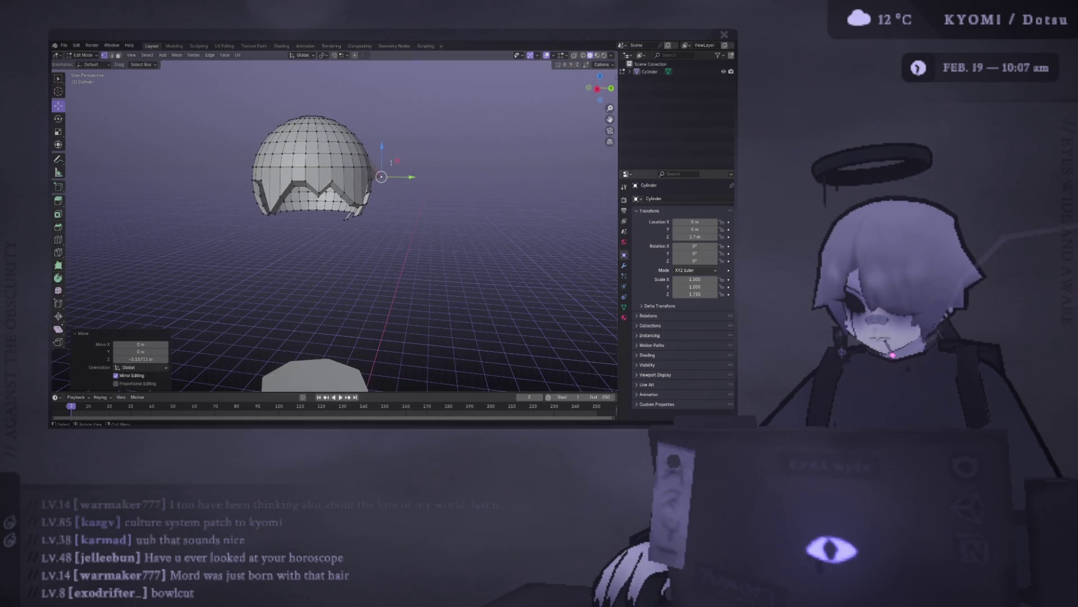
key("ctrl+z")
key("g")
key("y")
left_click(396, 147)
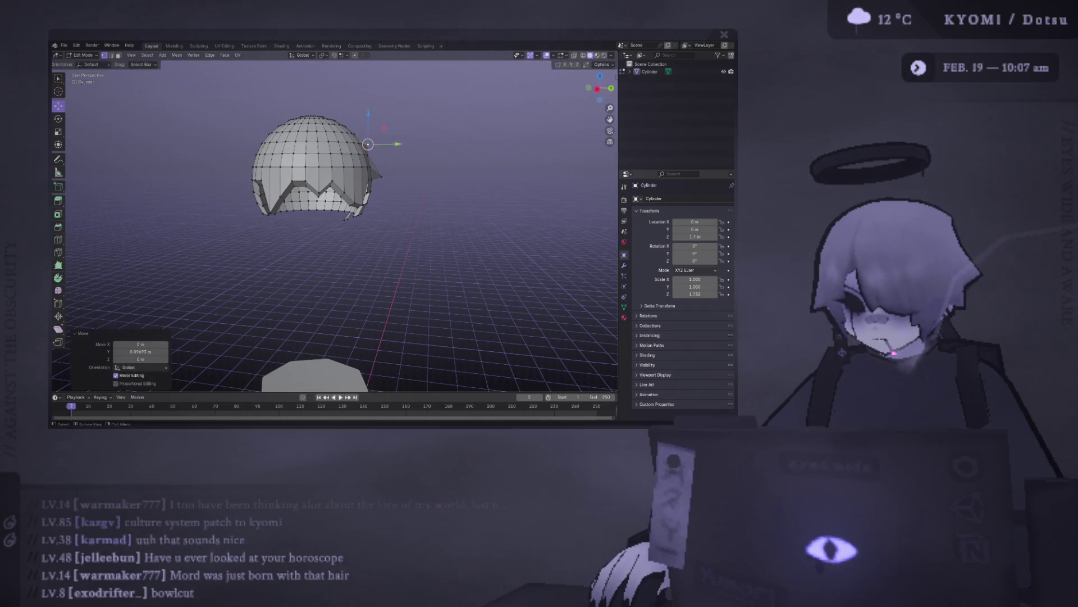
Shift the selected fringe vertices further left along Y from a frontal view.
middle_click_drag(396, 146, 260, 147)
key("g")
key("y")
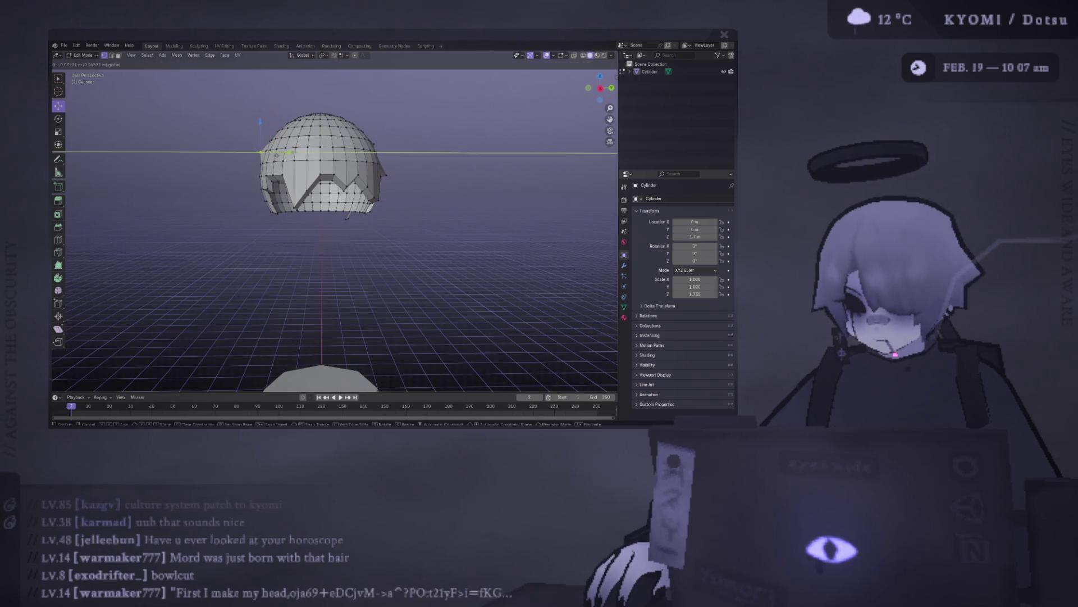
left_click(257, 151)
key("Tab")
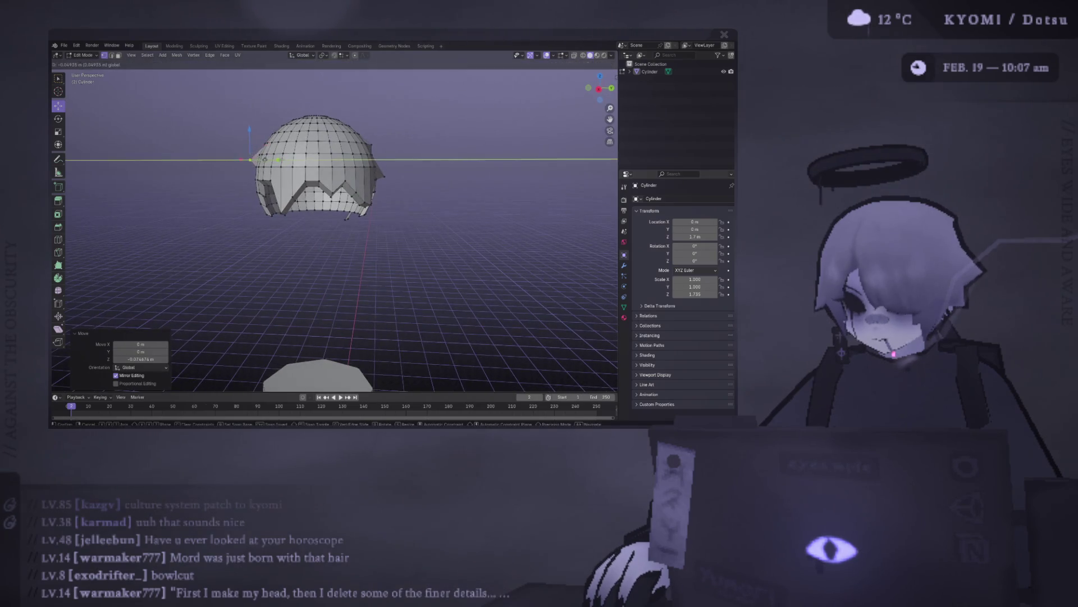
scroll(318, 205, "down", 4)
key("Tab")
scroll(317, 205, "up", 3)
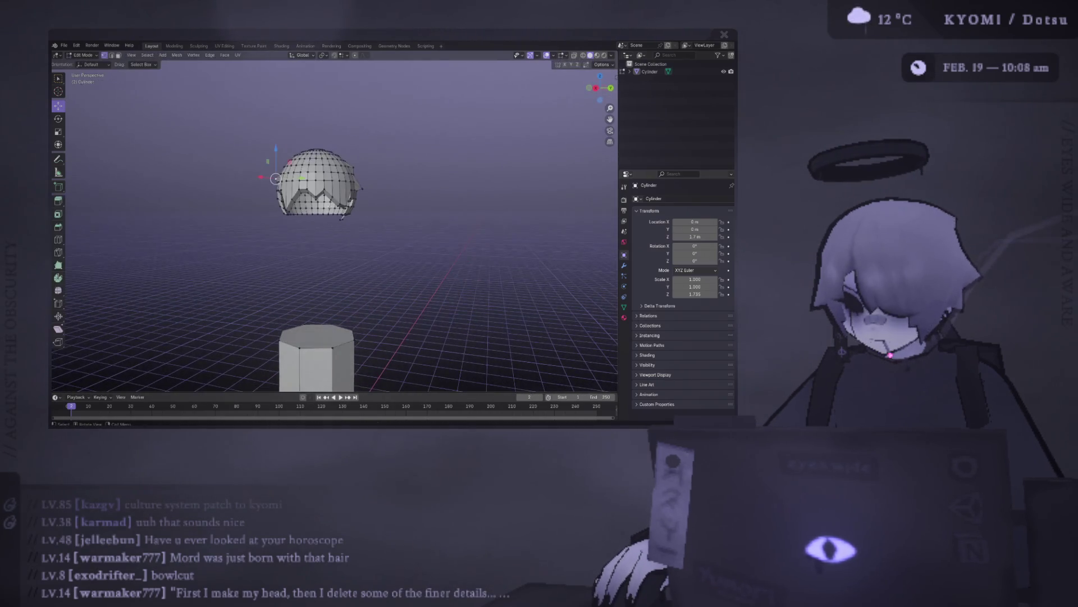
Pull the left spike tip vertex outward along X.
key("Tab")
mouse_move(423, 219)
middle_mouse_down()
mouse_move(412, 236)
mouse_move(402, 212)
mouse_move(395, 239)
mouse_move(398, 226)
middle_mouse_up()
key("Tab")
left_click(275, 194)
key("g")
key("x")
key("Return")
Move another hair vertex outward along Y, then select a right-side vertex and exit to Object Mode.
left_click(296, 174)
key("g")
key("y")
key("Return")
key("g")
key("y")
key("Return")
scroll(337, 225, "down", 5)
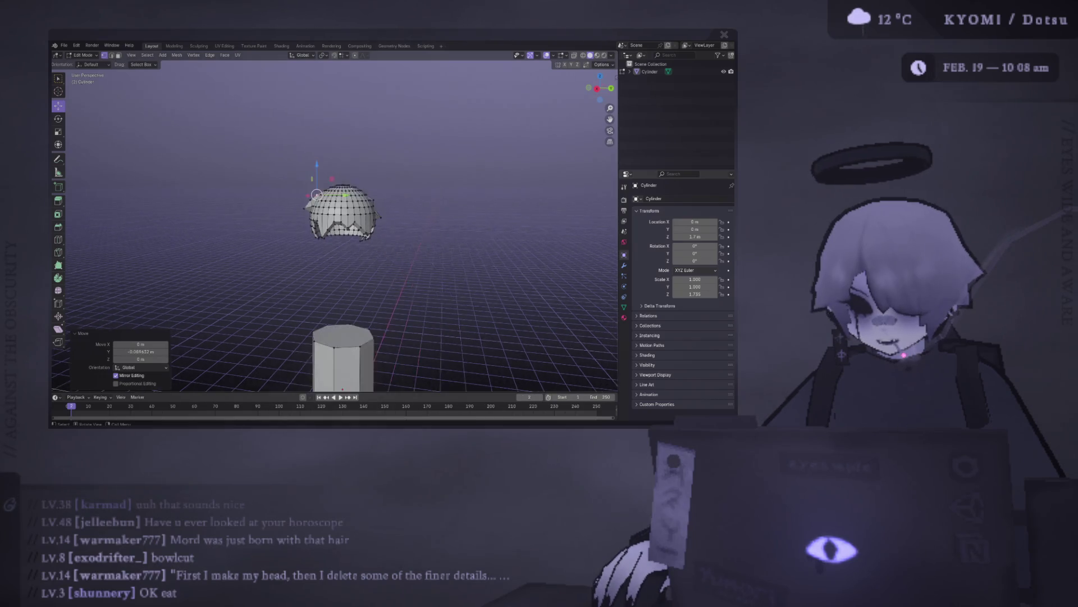
left_click(371, 200)
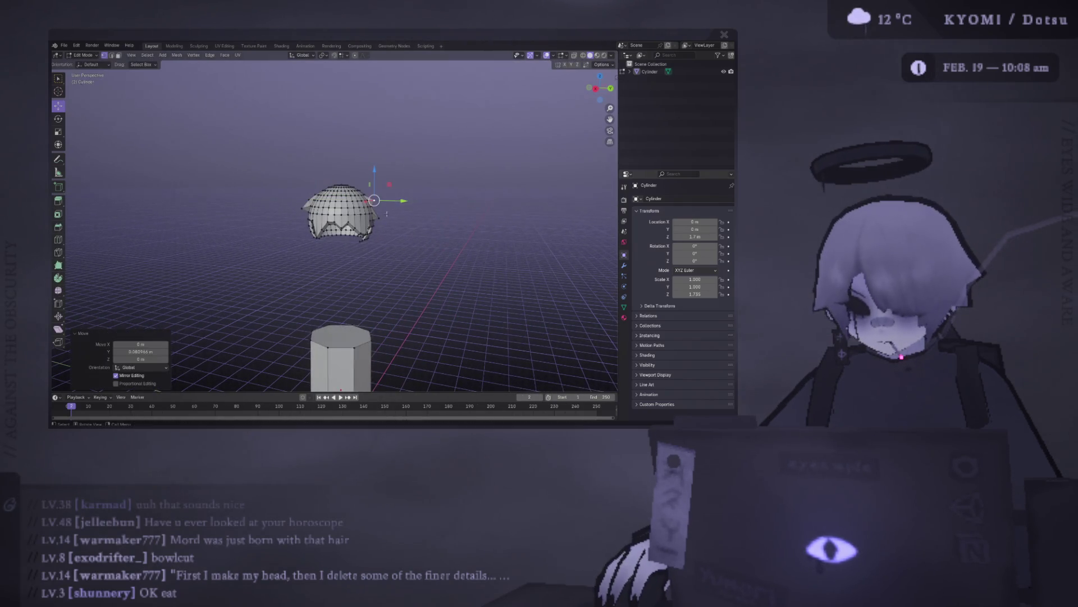
key("Tab")
middle_click_drag(405, 253, 401, 247)
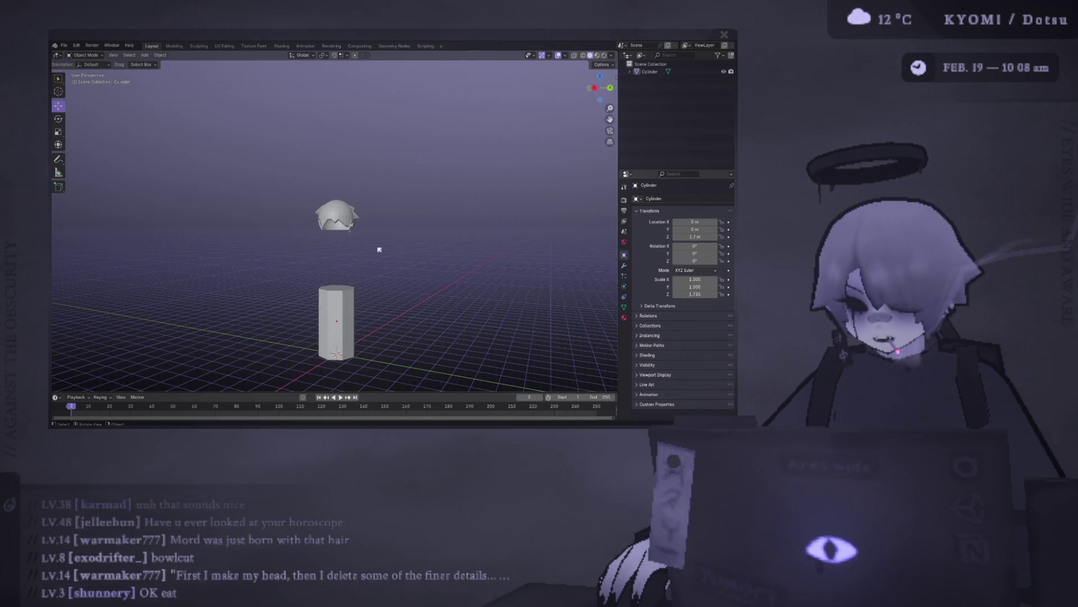
Select the linked hair cap mesh with Ctrl+L and delete its vertices.
scroll(379, 249, "up", 4)
key("Tab")
key("Tab")
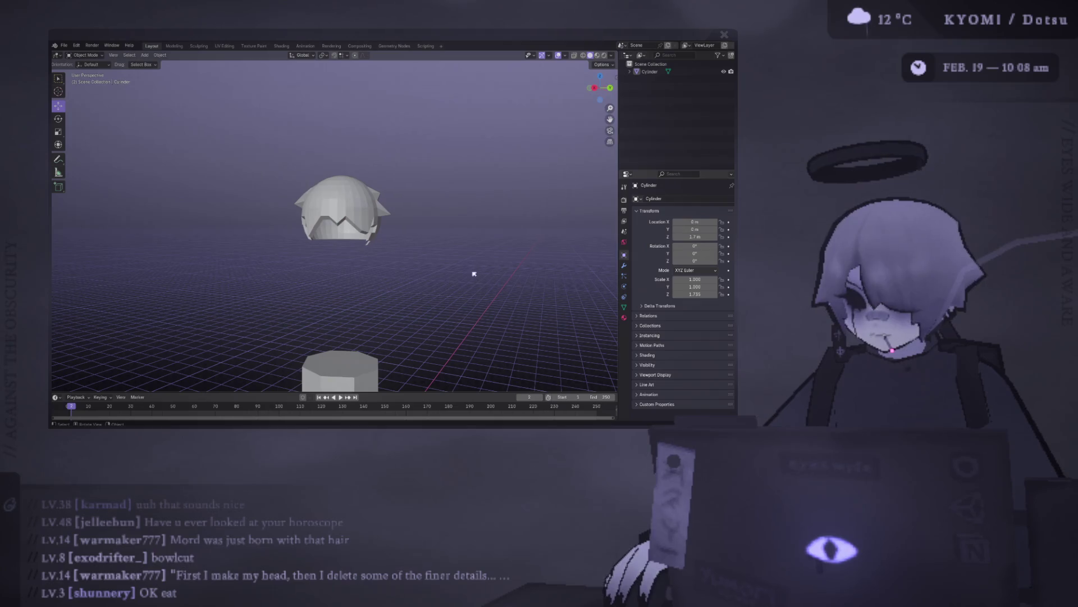
key("Tab")
mouse_move(415, 276)
left_mouse_down()
mouse_move(332, 236)
mouse_move(315, 208)
left_mouse_up()
key("ctrl+l")
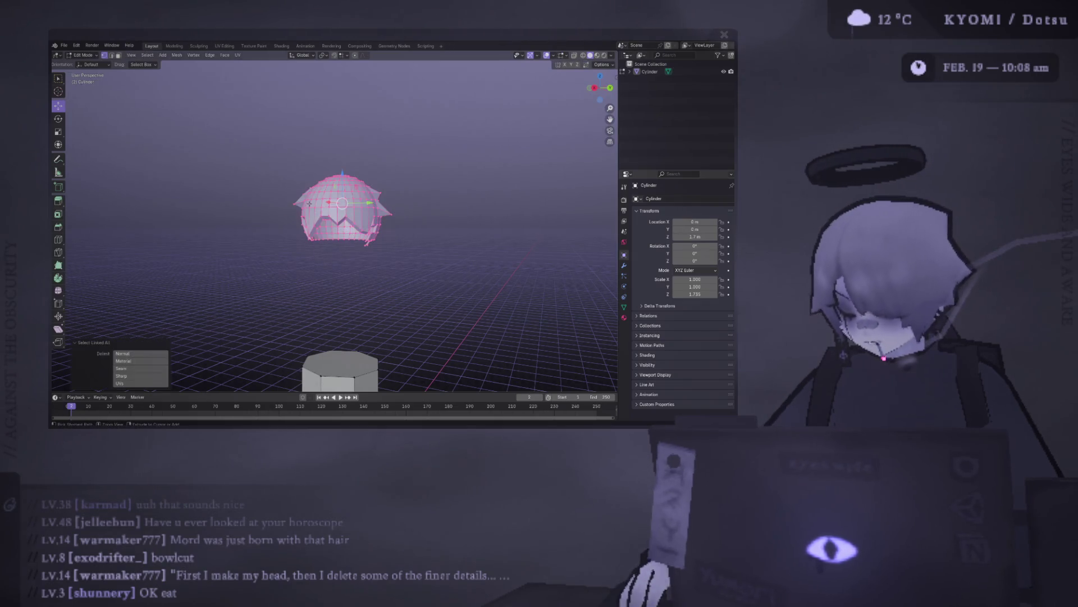
key("x")
key("v")
key("b")
left_click_drag(272, 198, 353, 270)
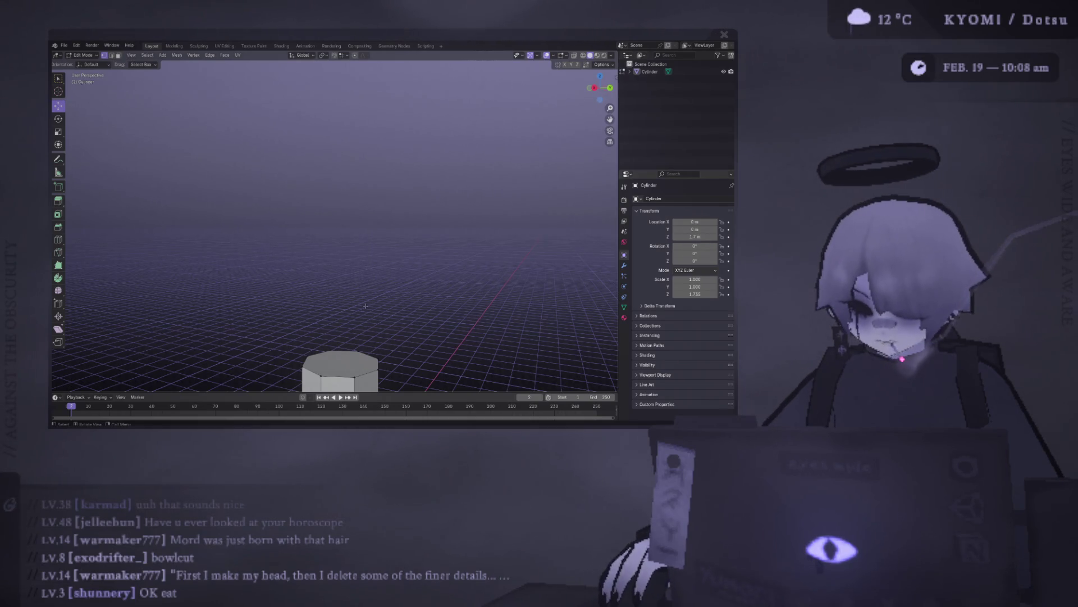
mouse_move(353, 164)
middle_mouse_down()
mouse_move(363, 171)
mouse_move(353, 156)
middle_mouse_up()
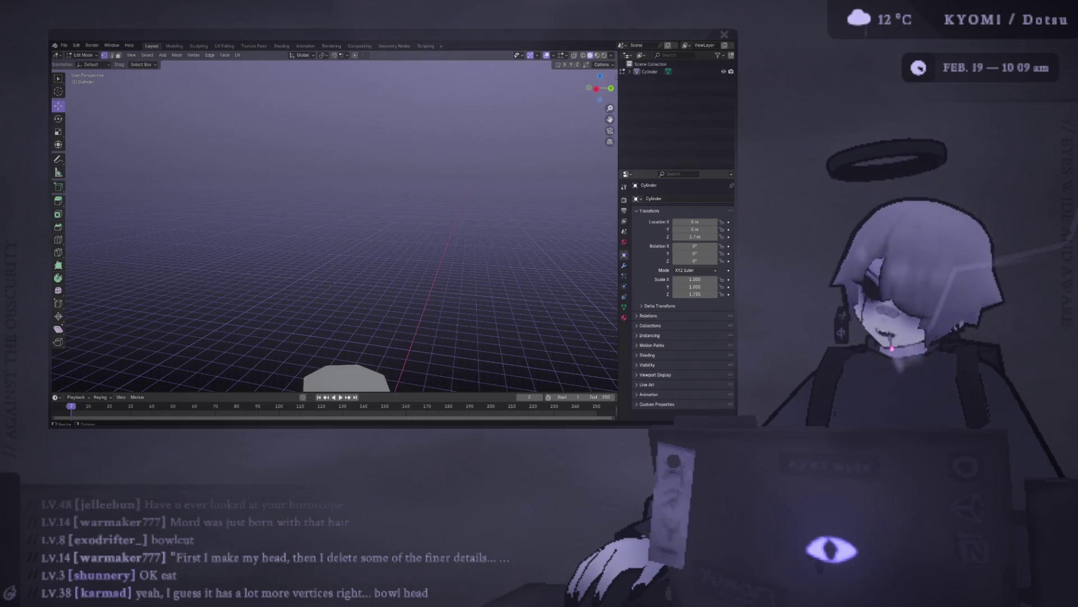
Select the cylinder's top face and frame the cylinder top closer.
scroll(335, 225, "down", 2)
middle_click_drag(427, 270, 458, 253)
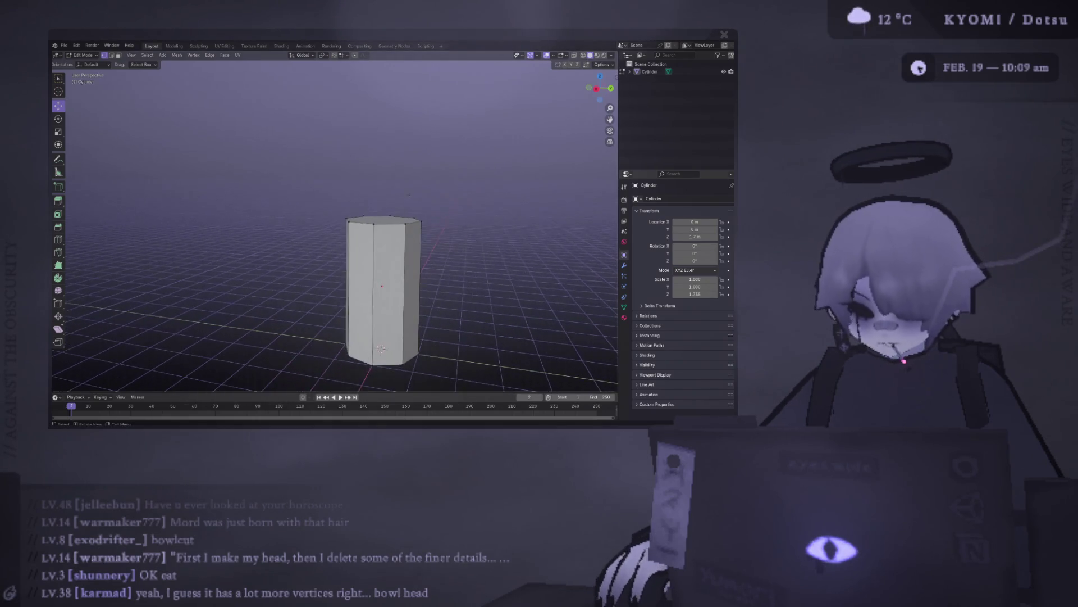
left_click(387, 219)
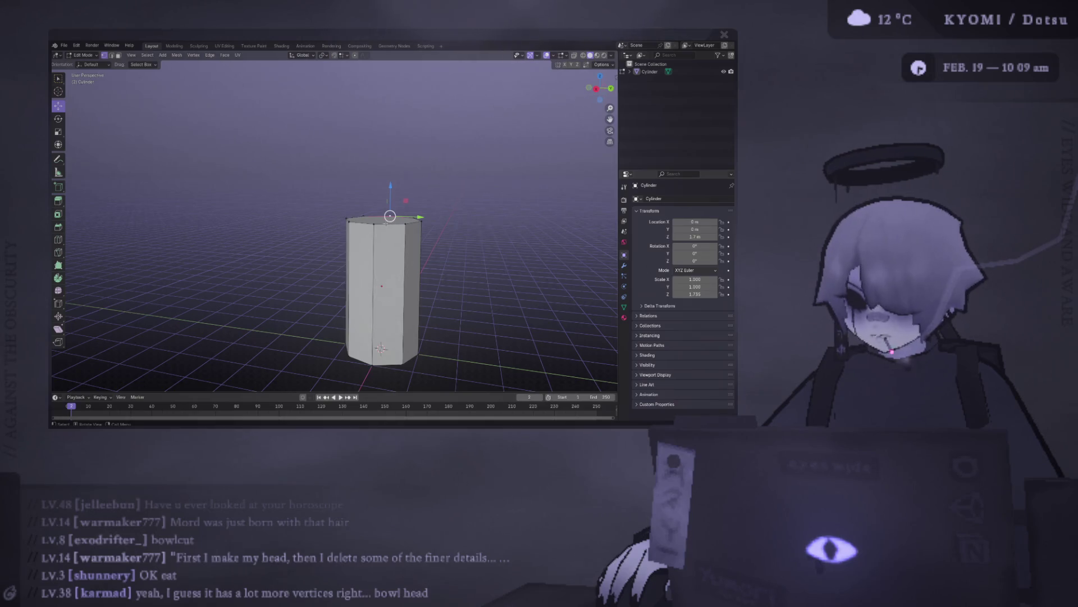
scroll(393, 252, "up", 3)
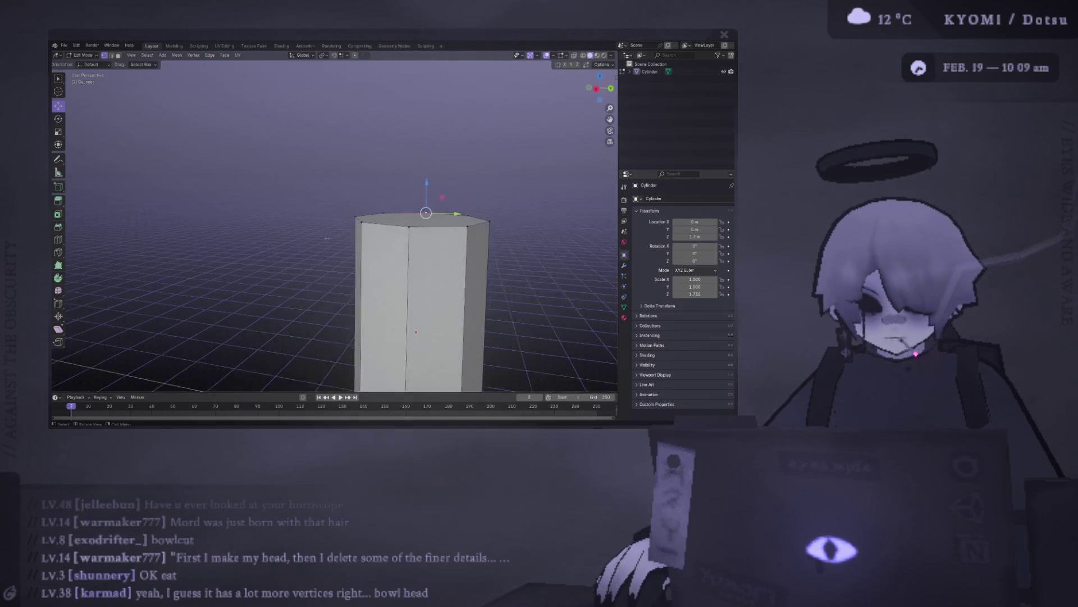
middle_click_drag(427, 269, 275, 245, "shift")
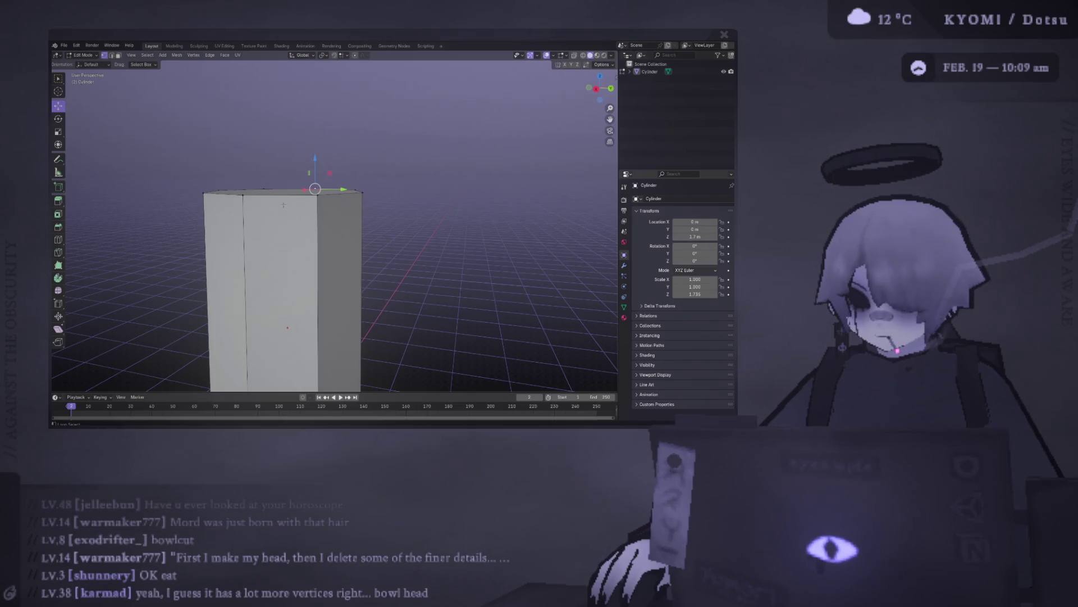
key("alt+a")
Try extruding and lowering the top face, then undo it and clear the selection.
left_click(297, 195)
key("e")
key("Escape")
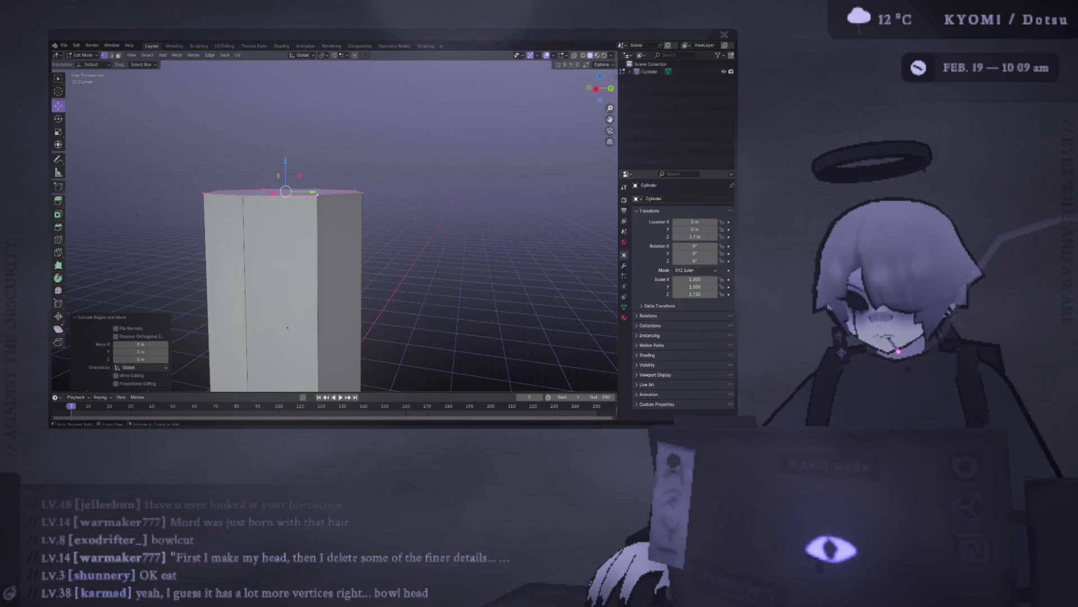
left_click_drag(285, 163, 284, 143)
key("ctrl+z")
key("alt+a")
left_click(285, 193)
middle_click_drag(284, 192, 354, 203)
mouse_move(290, 180)
middle_mouse_down()
mouse_move(284, 188)
mouse_move(278, 168)
mouse_move(267, 221)
mouse_move(224, 230)
middle_mouse_up()
key("alt+a")
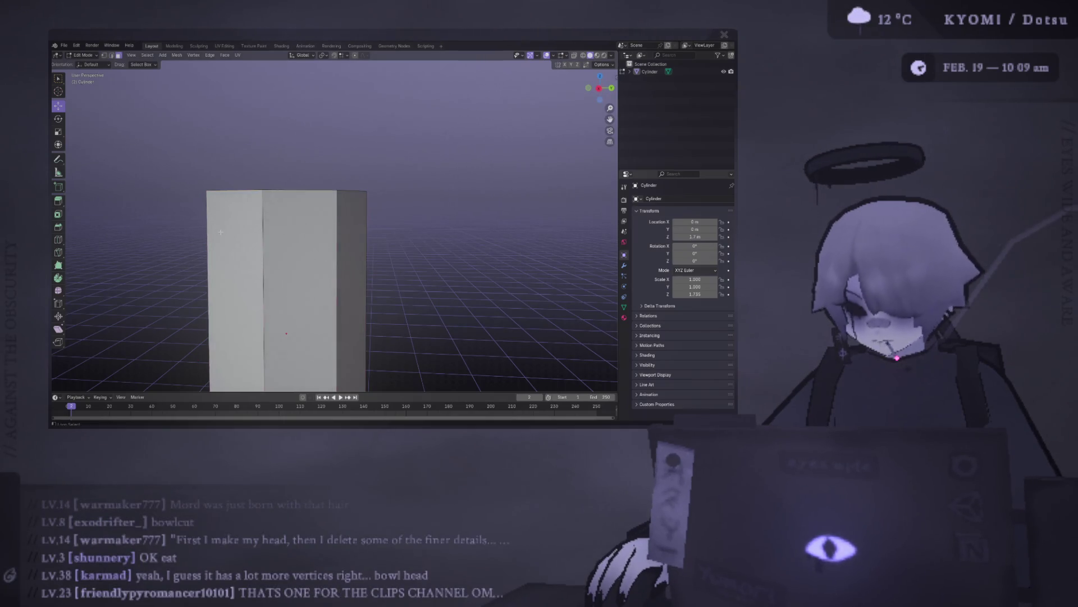
scroll(220, 232, "down", 4)
Select the whole cylinder mesh and apply Shade Smooth.
key("a")
right_click(225, 222)
key("Escape")
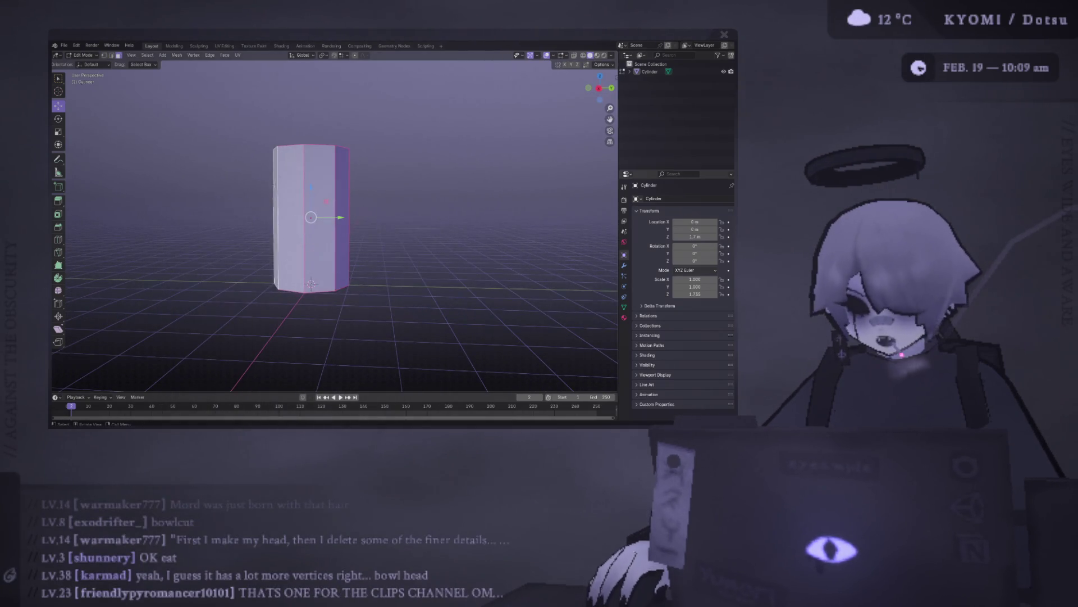
right_click(255, 219)
left_click(245, 301)
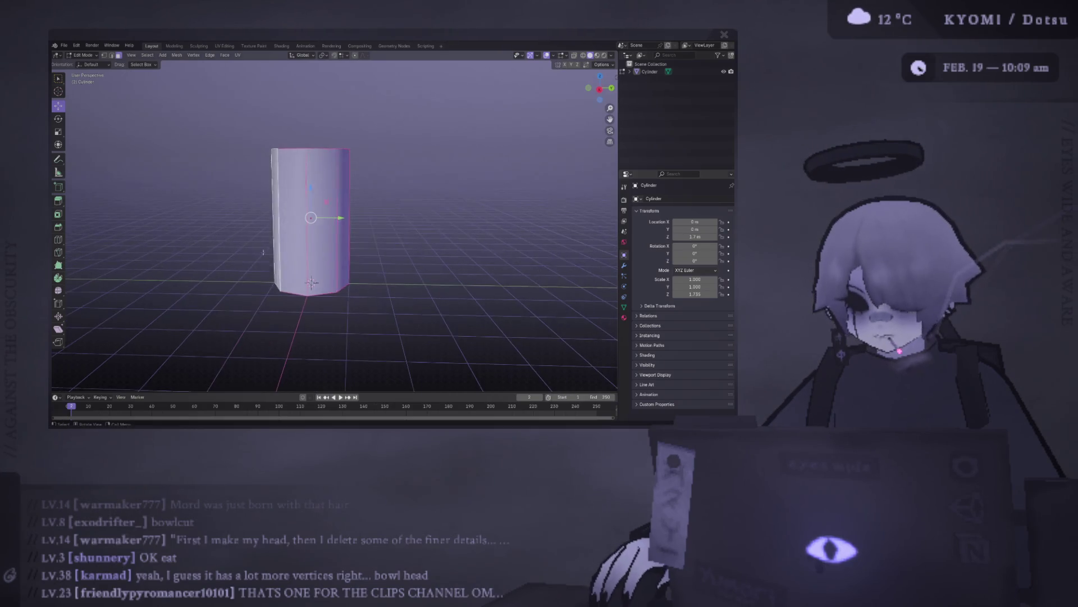
key("Tab")
middle_click_drag(263, 252, 550, 358)
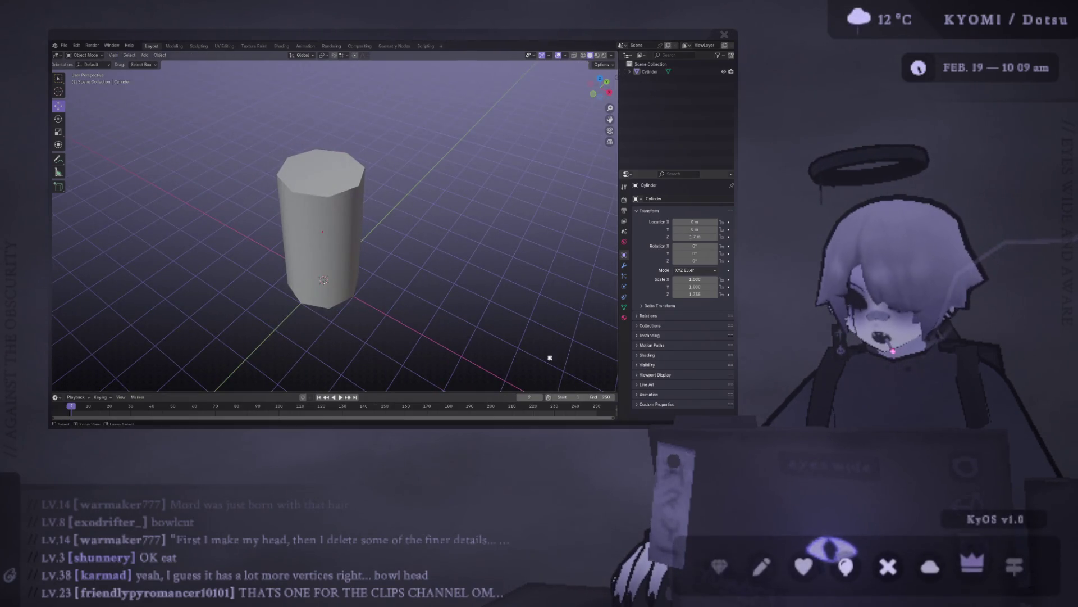
middle_click_drag(436, 301, 352, 264)
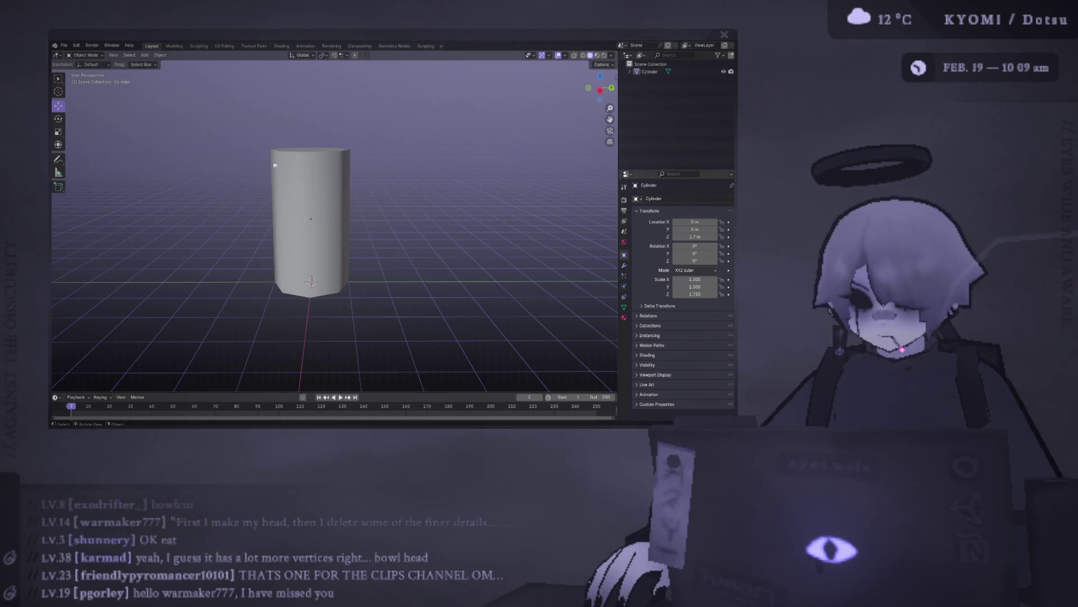
middle_click_drag(263, 232, 304, 274)
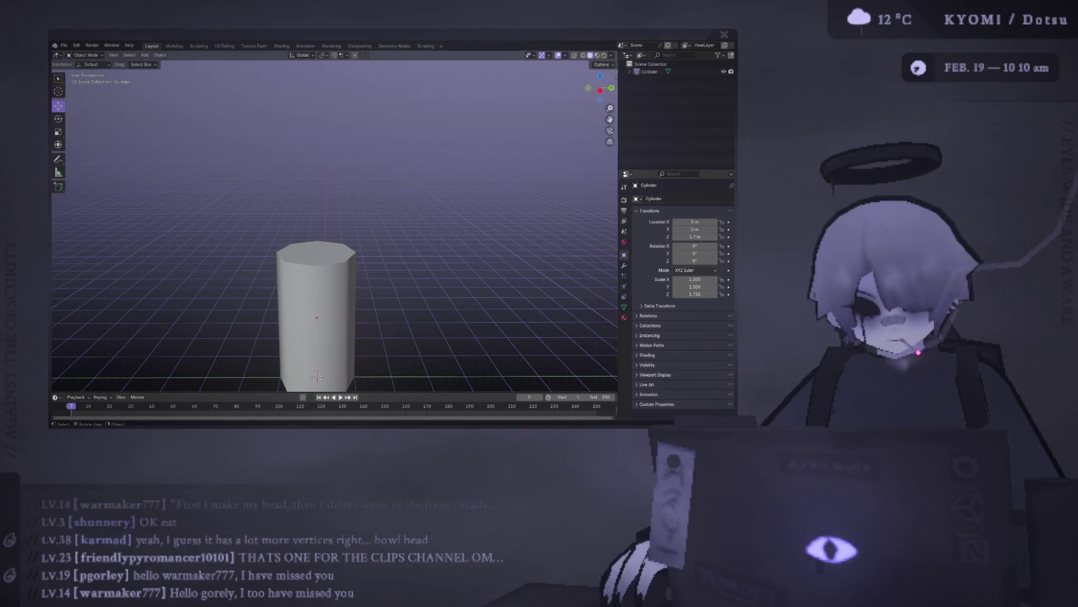
scroll(315, 314, "down", 2)
left_click(313, 241)
Extrude the cylinder's top face in place and lower it about 0.17 m.
key("Tab")
scroll(334, 225, "up", 3)
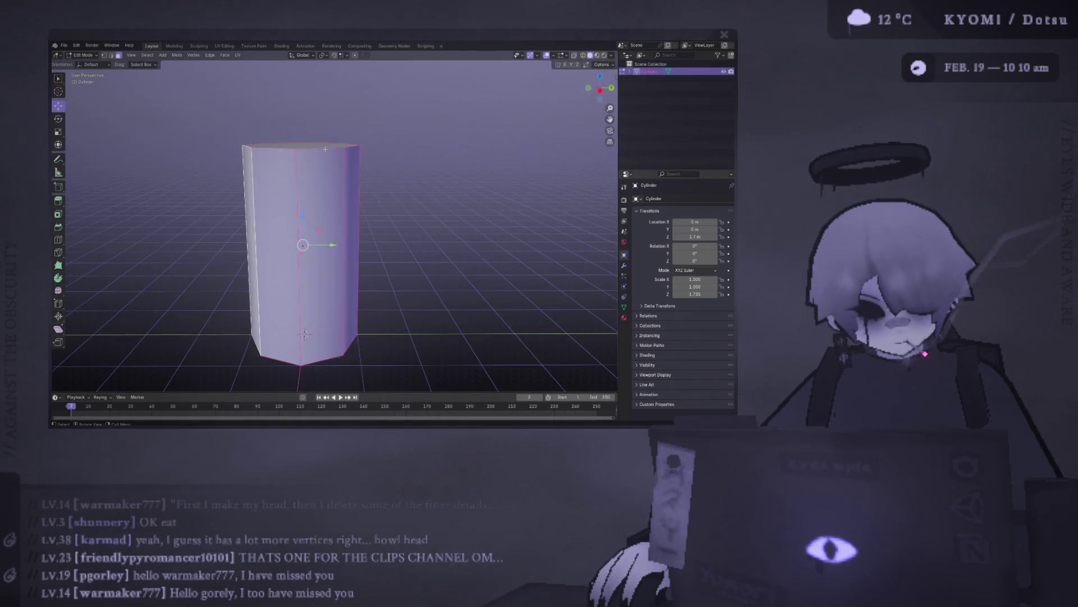
left_click(326, 149)
key("e")
mouse_move(320, 163)
middle_mouse_down()
mouse_move(339, 176)
mouse_move(299, 161)
mouse_move(320, 183)
mouse_move(337, 168)
mouse_move(365, 191)
mouse_move(314, 359)
mouse_move(314, 247)
mouse_move(323, 236)
mouse_move(333, 244)
mouse_move(313, 203)
mouse_move(314, 241)
middle_mouse_up()
key("g")
left_click(382, 145)
Select various cylinder faces, cancelling a trial sideways move of the top face.
left_click(323, 250)
key("1")
key("3")
left_click(314, 172)
left_click_drag(359, 180, 365, 180)
right_click(365, 180)
mouse_move(365, 179)
middle_mouse_down()
mouse_move(360, 149)
mouse_move(354, 185)
mouse_move(302, 289)
mouse_move(308, 268)
mouse_move(310, 314)
middle_mouse_up()
left_click(302, 289)
left_click(321, 120)
mouse_move(321, 119)
middle_mouse_down()
mouse_move(324, 164)
mouse_move(324, 153)
middle_mouse_up()
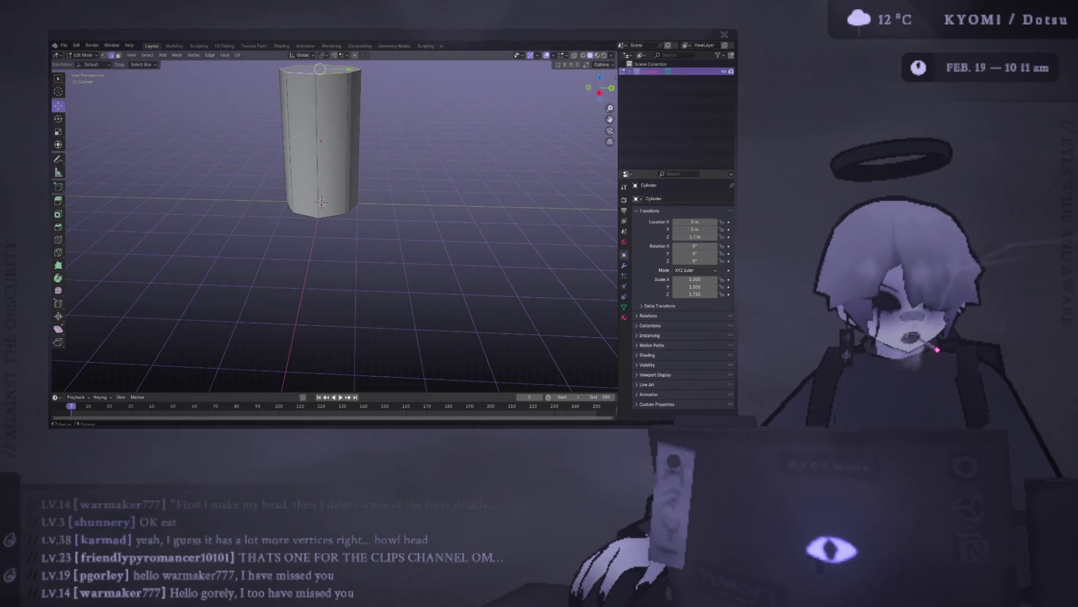
middle_click_drag(280, 163, 333, 266)
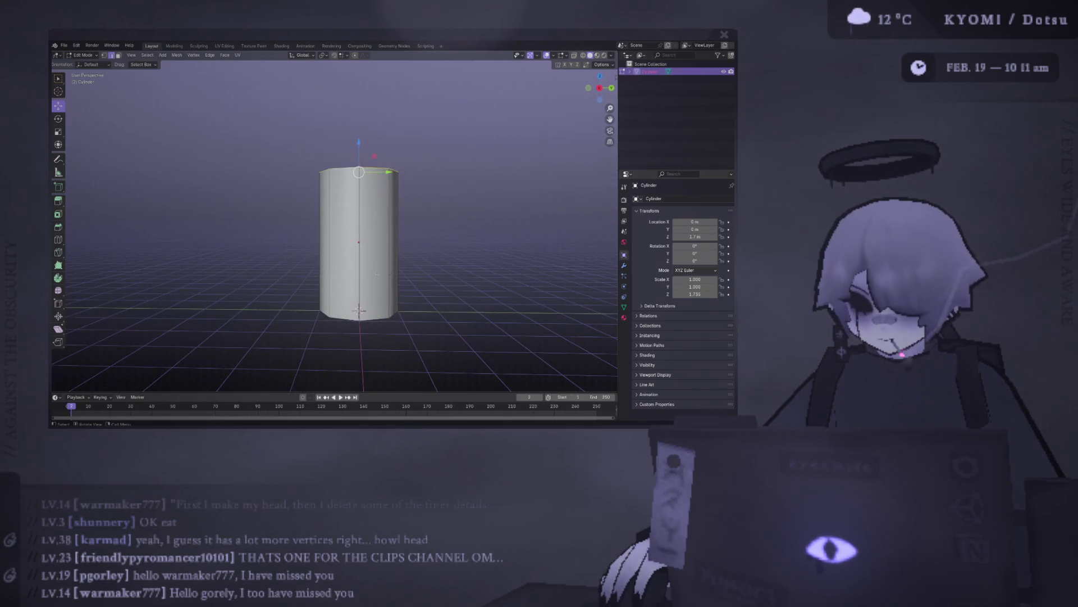
middle_click_drag(359, 242, 366, 292)
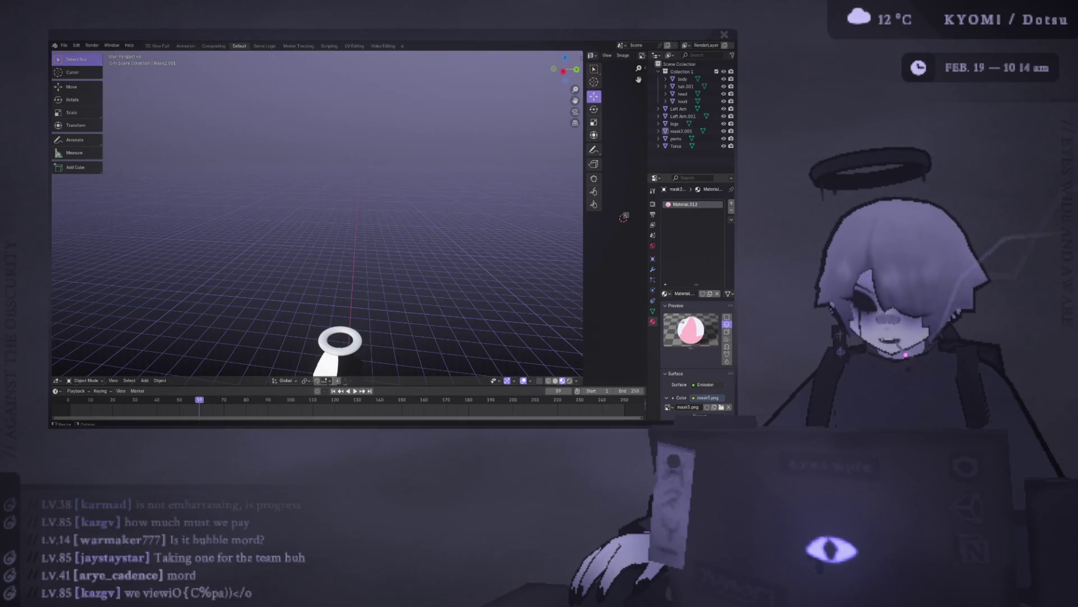
Frame the full character upright from the front and select the Left Arm.001 object.
mouse_move(382, 314)
middle_mouse_down()
mouse_move(385, 98)
mouse_move(409, 223)
mouse_move(158, 217)
mouse_move(168, 228)
mouse_move(402, 223)
mouse_move(368, 234)
mouse_move(368, 213)
middle_mouse_up()
scroll(383, 216, "down", 3)
scroll(368, 213, "up", 5)
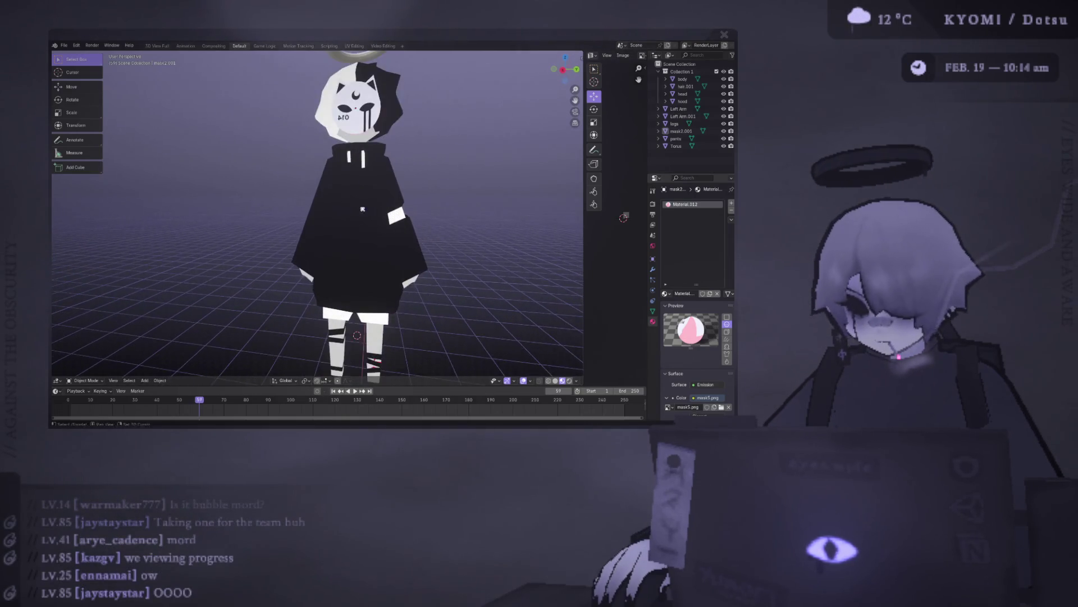
left_click(359, 225)
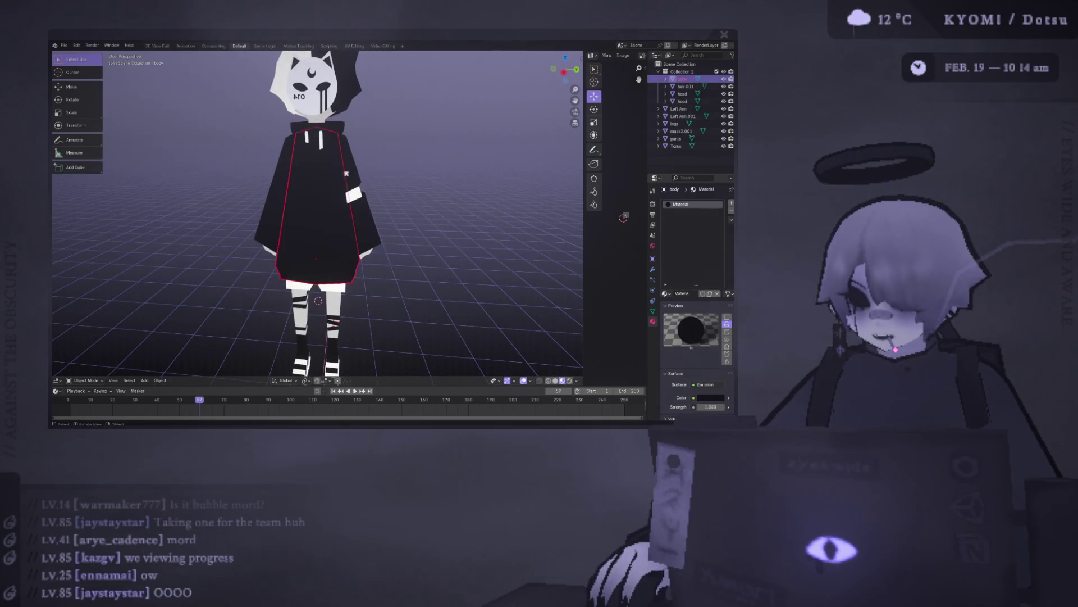
middle_click_drag(360, 224, 351, 198)
left_click(351, 198)
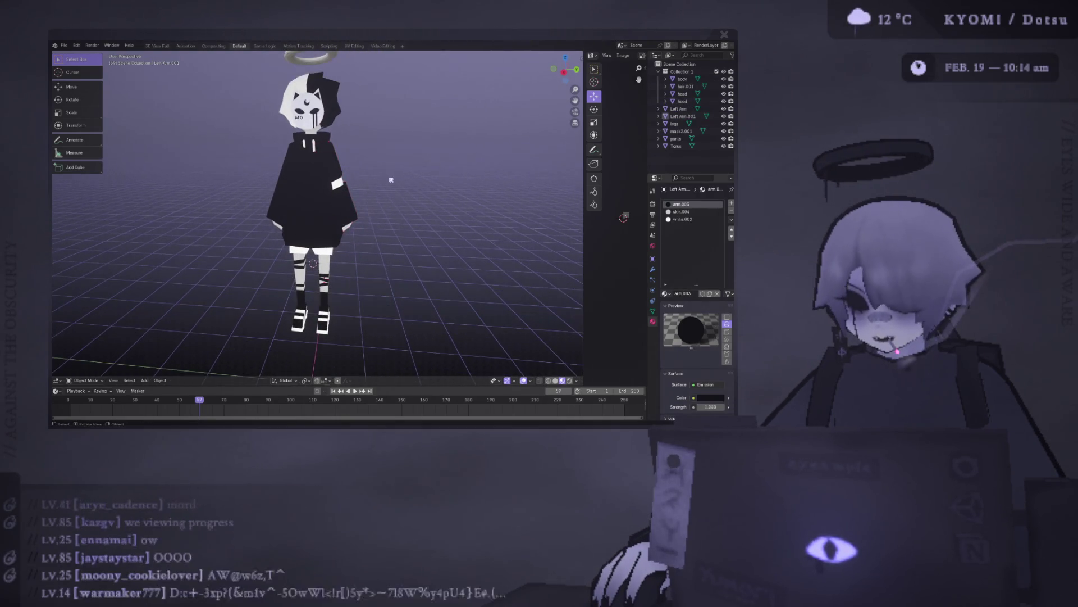
scroll(353, 201, "down", 1)
scroll(351, 152, "down", 1)
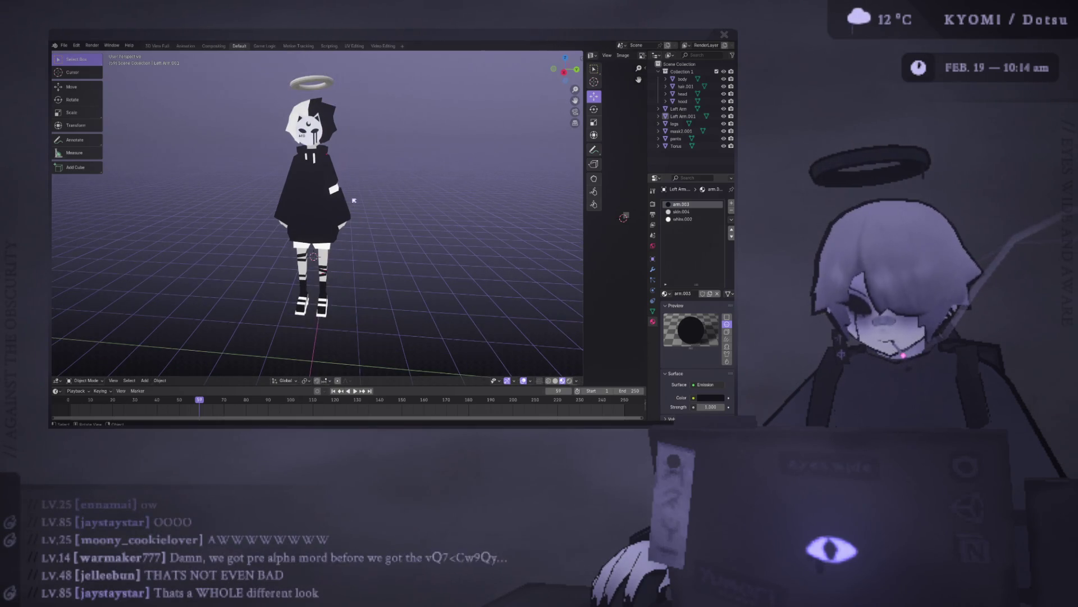
middle_click_drag(348, 91, 337, 167)
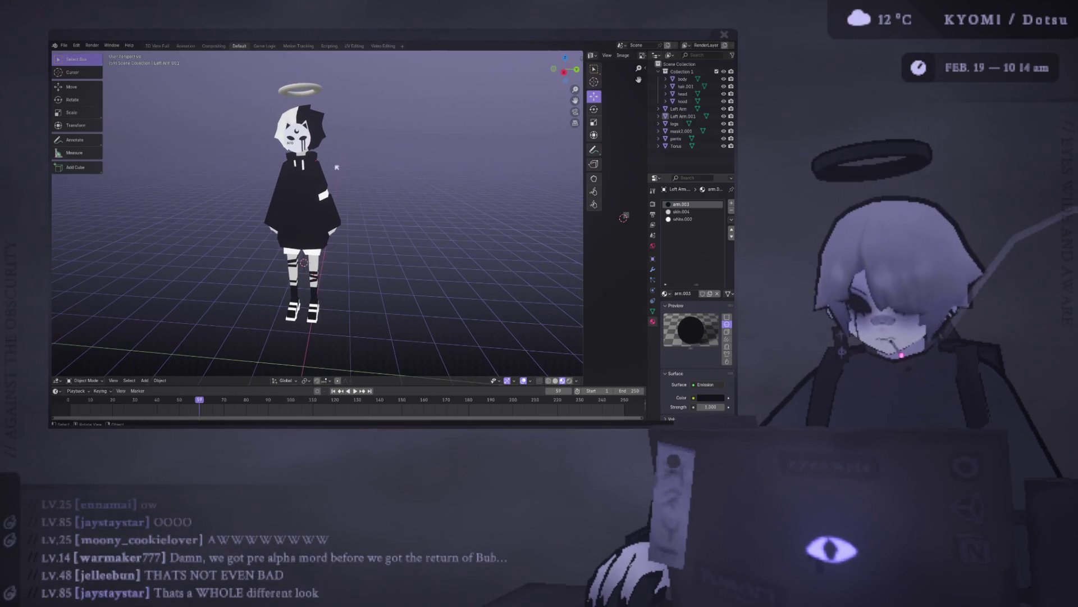
left_click(335, 216)
key("t")
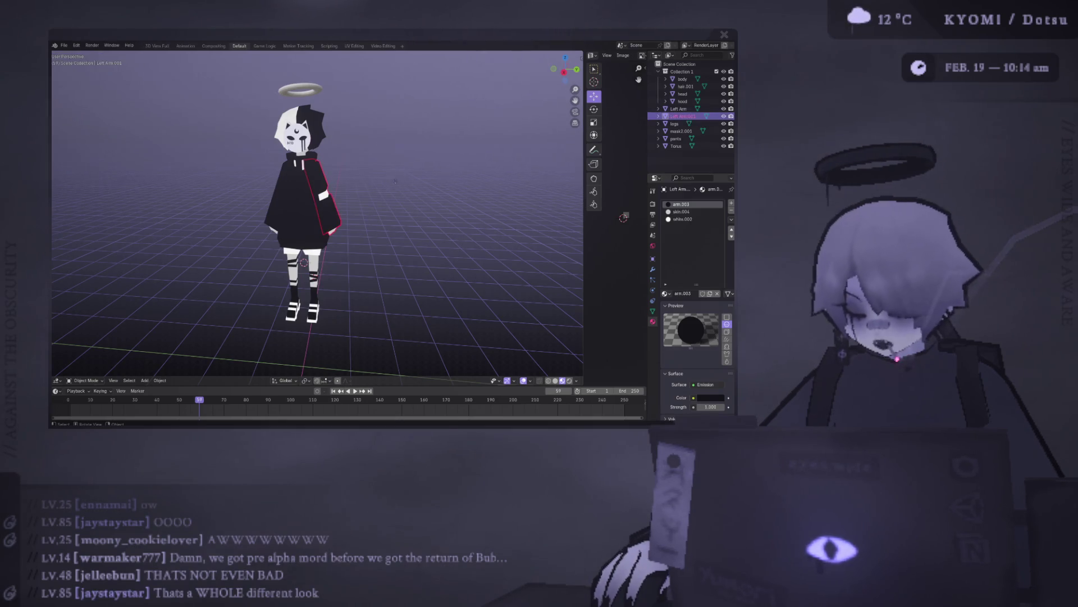
key("g")
left_click(432, 163)
key("ctrl+z")
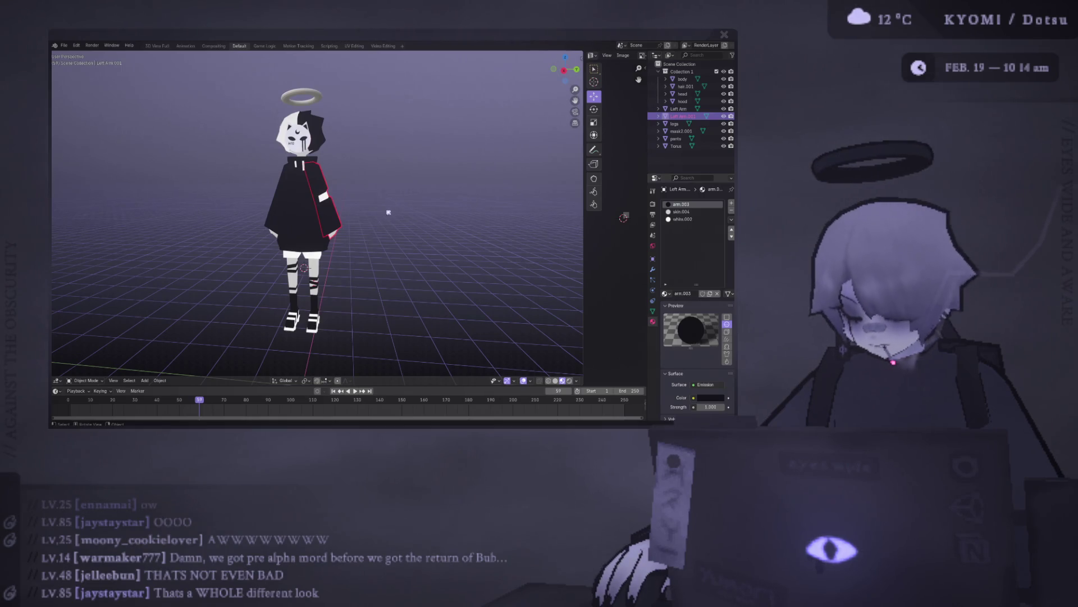
key("r")
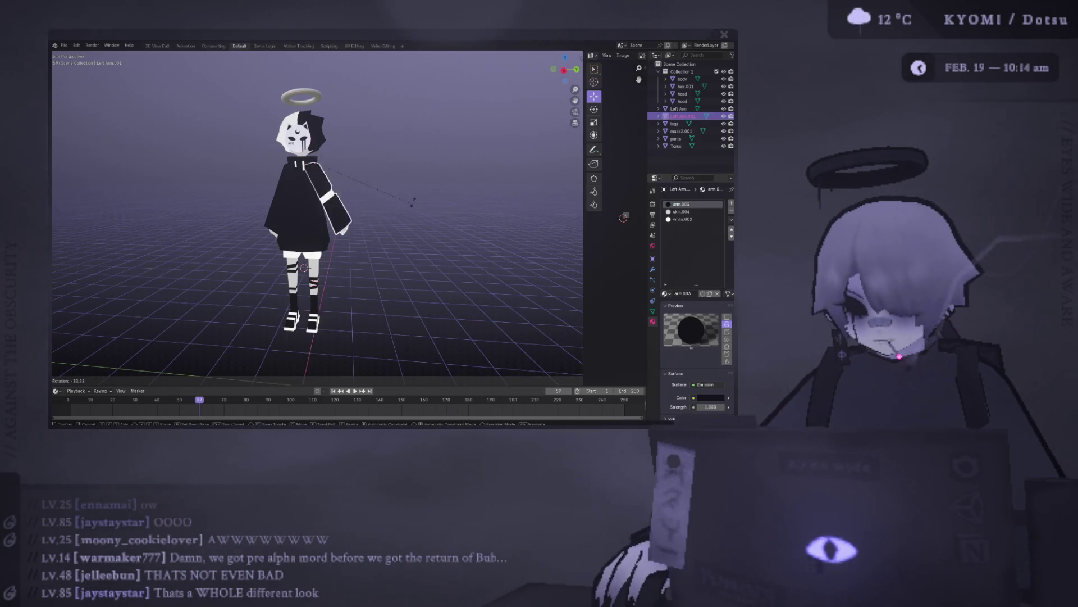
key("Escape")
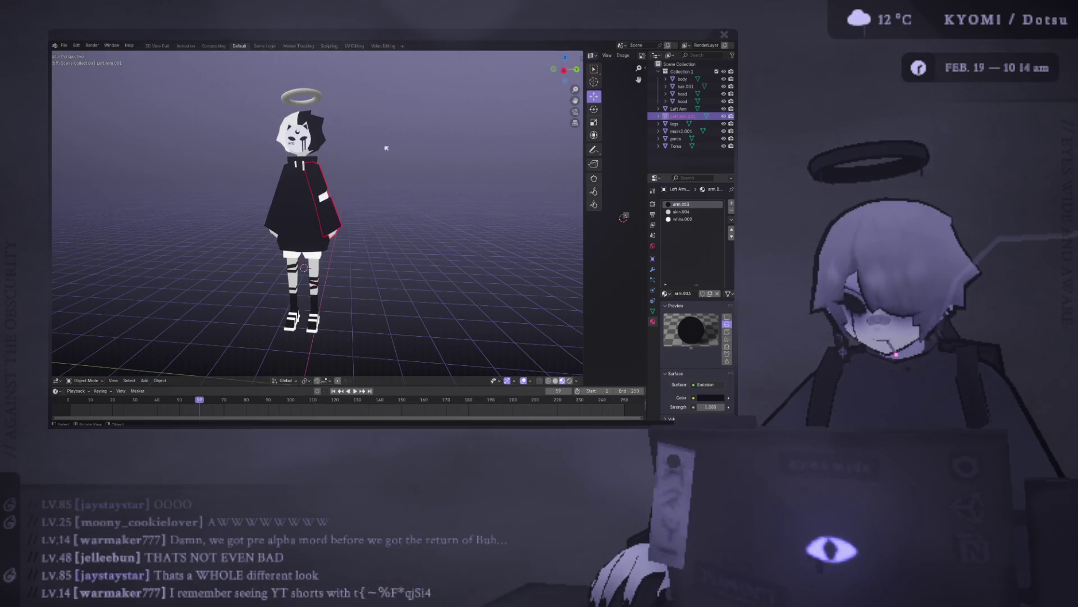
left_click(678, 109)
key("r")
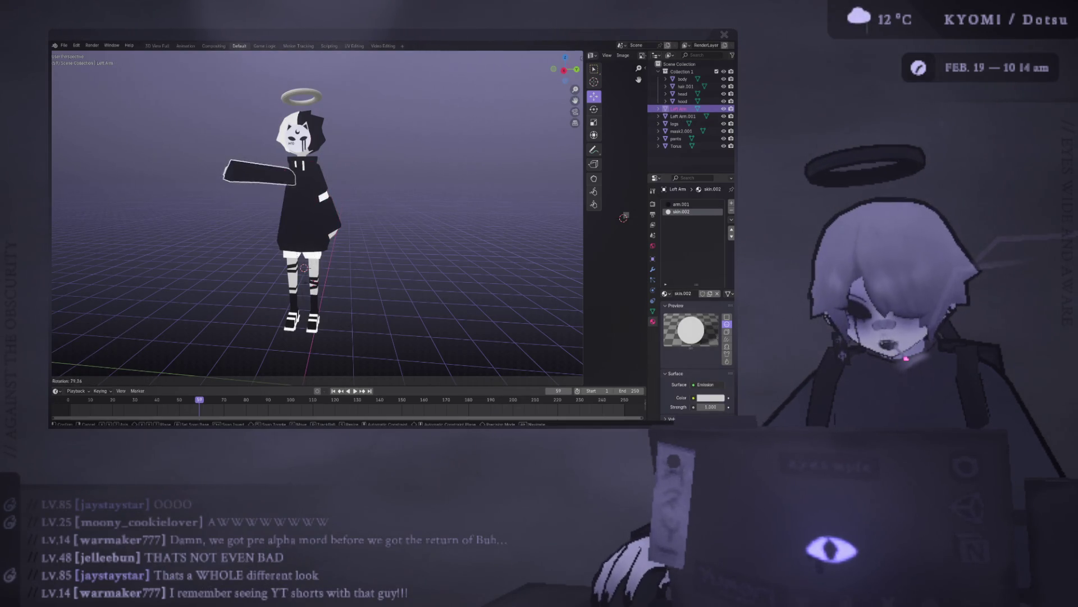
key("Return")
key("ctrl+z")
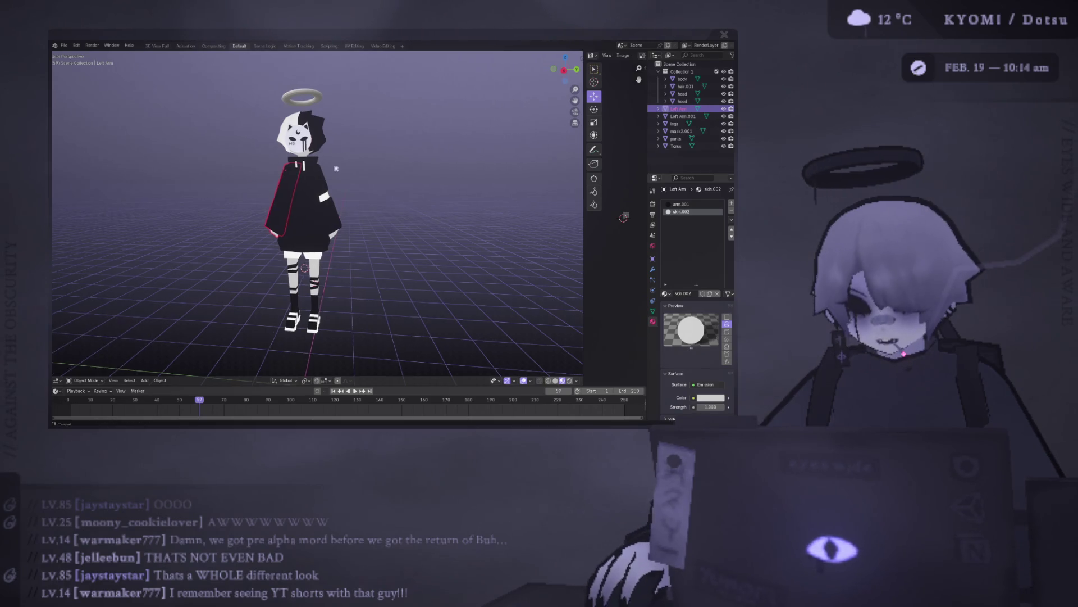
left_click(336, 169)
scroll(365, 179, "up", 10)
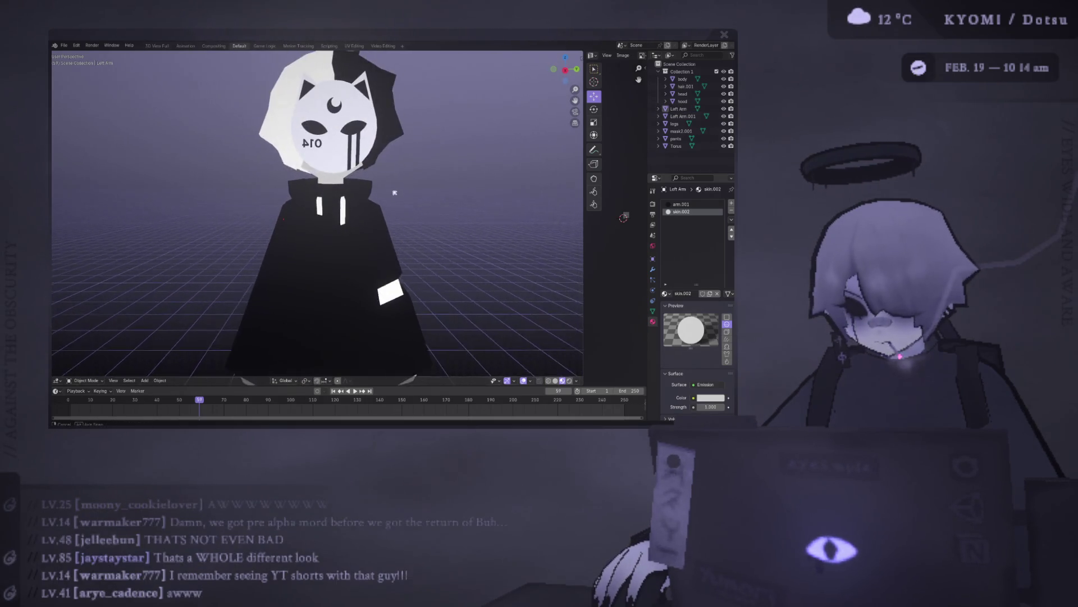
Orbit around the character and delete the mask2.001 face mask object.
scroll(395, 193, "down", 8)
middle_click_drag(387, 188, 363, 172)
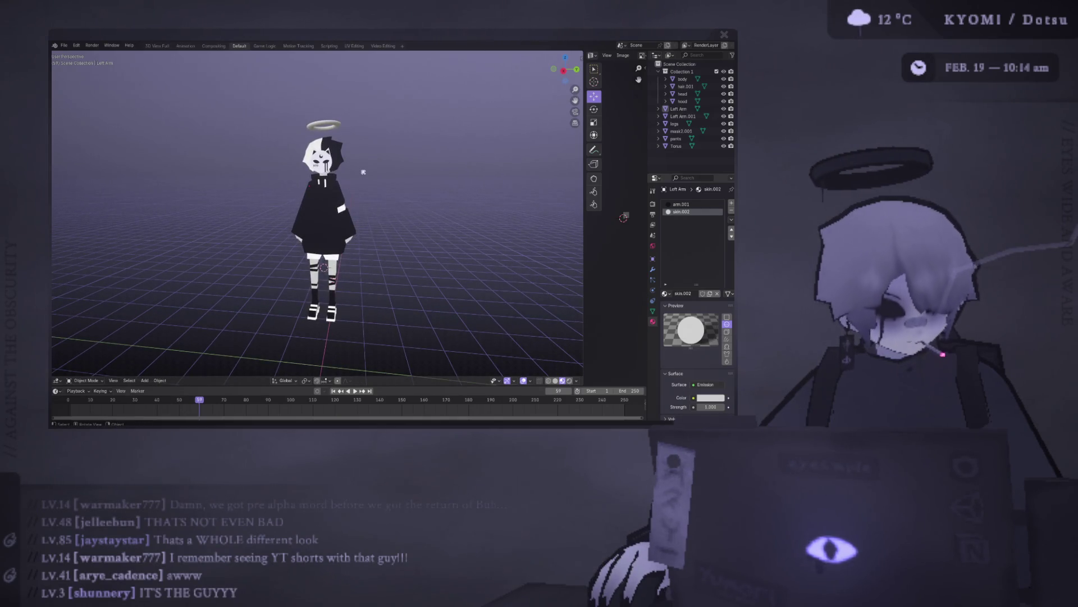
scroll(363, 172, "up", 1)
mouse_move(337, 195)
middle_mouse_down()
mouse_move(339, 210)
mouse_move(180, 200)
mouse_move(466, 202)
mouse_move(286, 205)
mouse_move(373, 203)
middle_mouse_up()
scroll(375, 202, "down", 2)
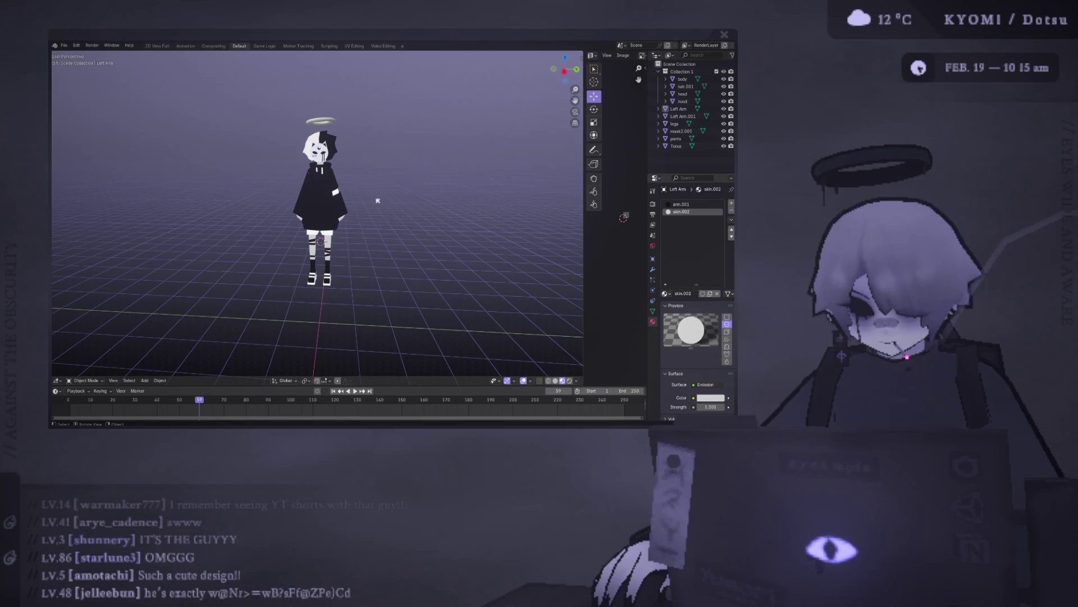
scroll(379, 207, "up", 2)
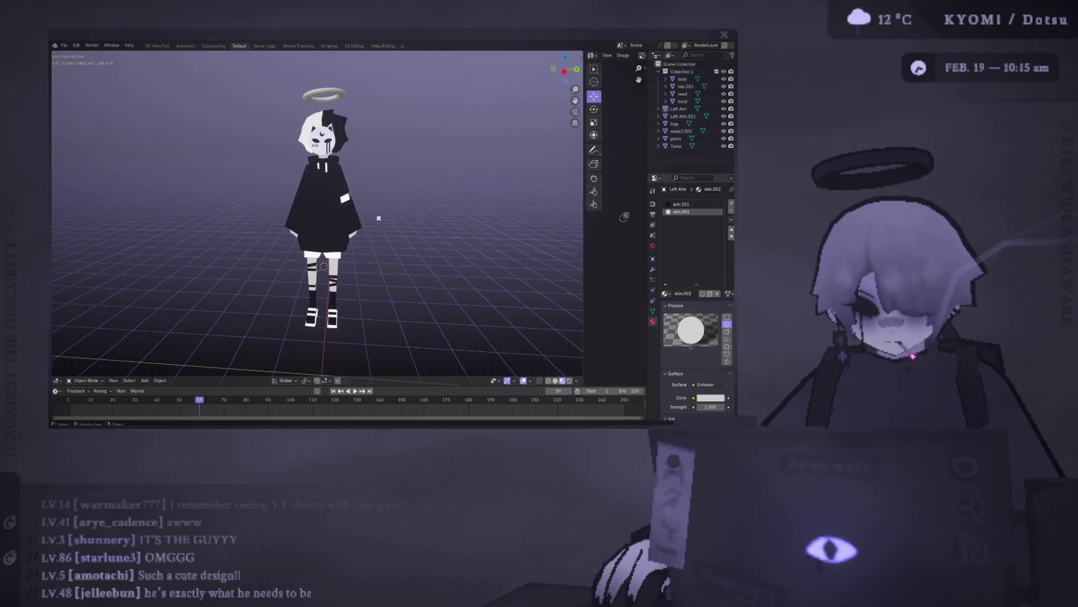
middle_click_drag(378, 218, 377, 223)
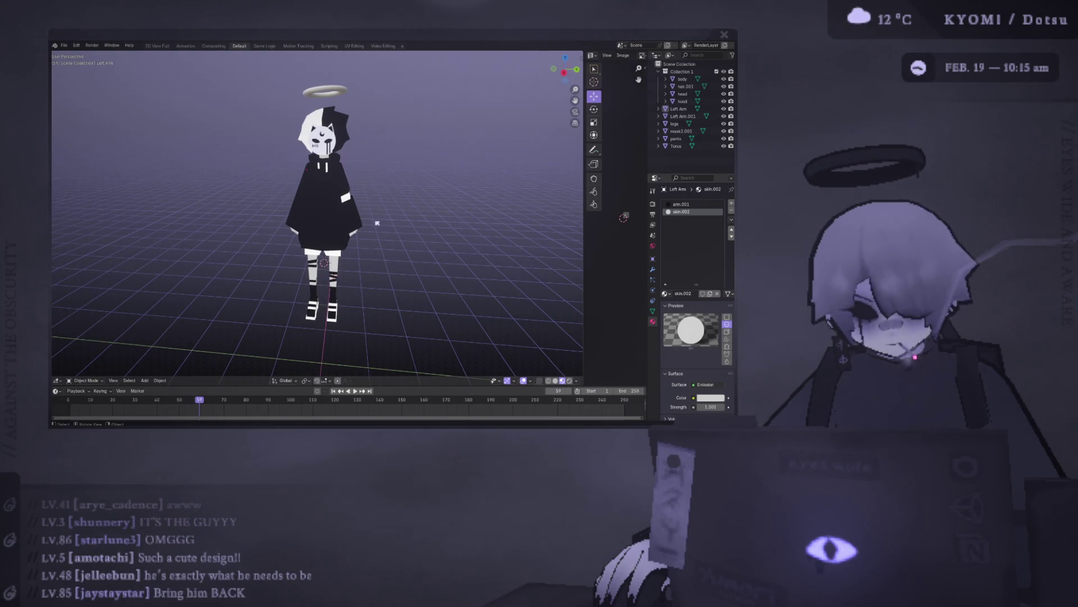
mouse_move(370, 221)
middle_mouse_down()
mouse_move(337, 219)
mouse_move(342, 205)
middle_mouse_up()
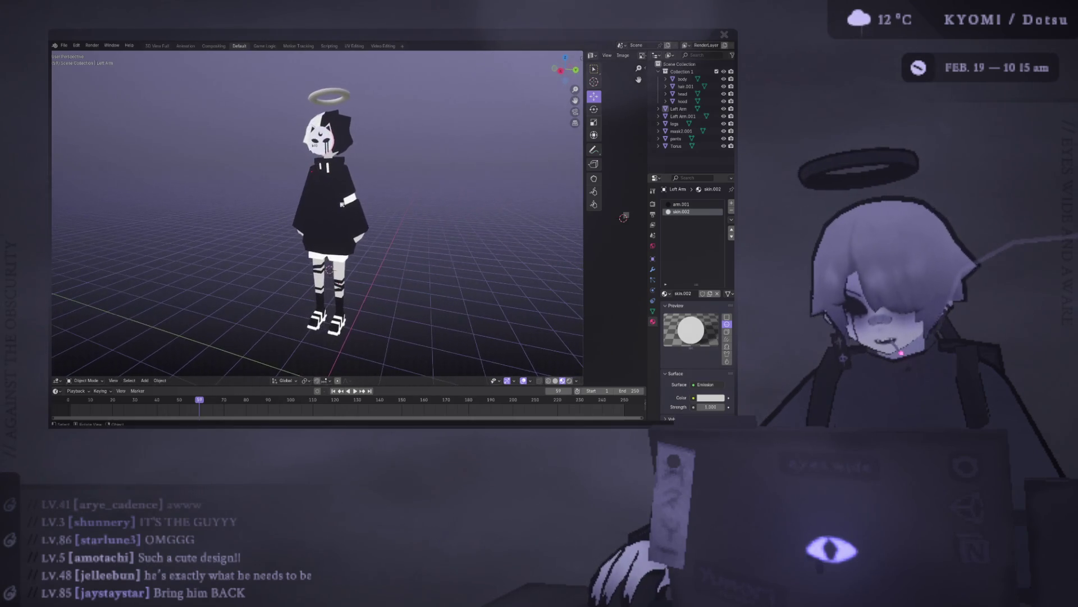
left_click(326, 142)
key("Delete")
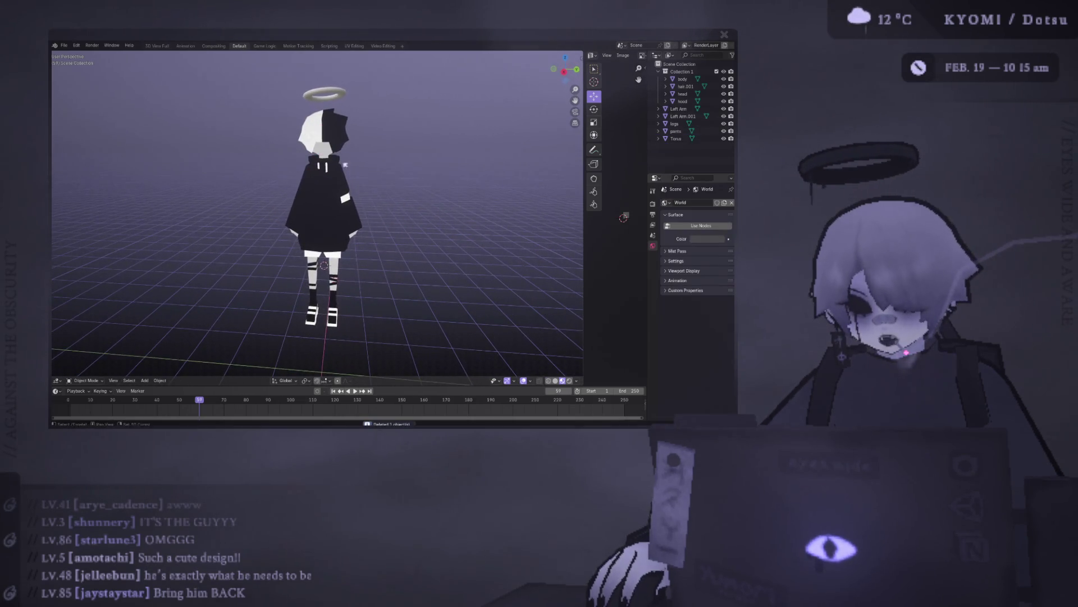
Undo the deletion to bring back the mask, then deselect it.
scroll(333, 185, "up", 3)
left_click(334, 174)
mouse_move(334, 174)
middle_mouse_down()
mouse_move(247, 148)
mouse_move(409, 206)
mouse_move(351, 221)
mouse_move(306, 202)
mouse_move(360, 225)
middle_mouse_up()
key("ctrl+z")
key("ctrl+z")
left_click(263, 157)
scroll(337, 186, "down", 3)
Test-delete the hood object and undo it so the hood returns.
left_click(683, 101)
key("Delete")
scroll(359, 224, "up", 3)
scroll(301, 185, "up", 2)
scroll(281, 203, "down", 5)
key("ctrl+z")
mouse_move(264, 214)
middle_mouse_down()
mouse_move(236, 224)
mouse_move(332, 229)
mouse_move(292, 186)
mouse_move(236, 176)
mouse_move(273, 174)
mouse_move(207, 186)
middle_mouse_up()
left_click(236, 224)
scroll(237, 224, "up", 6)
Enter and leave Edit Mode on the Left Arm, then select and deselect the body.
left_click(279, 174)
key("Tab")
scroll(208, 187, "down", 3)
key("Tab")
left_click(157, 221)
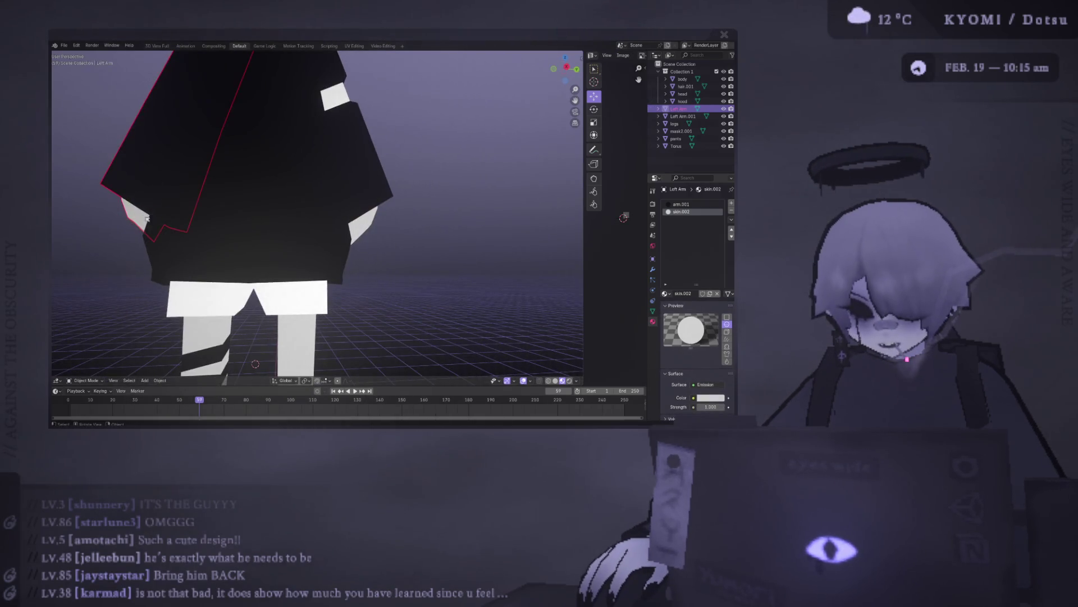
scroll(147, 219, "down", 2)
scroll(134, 245, "down", 2)
left_click(235, 239)
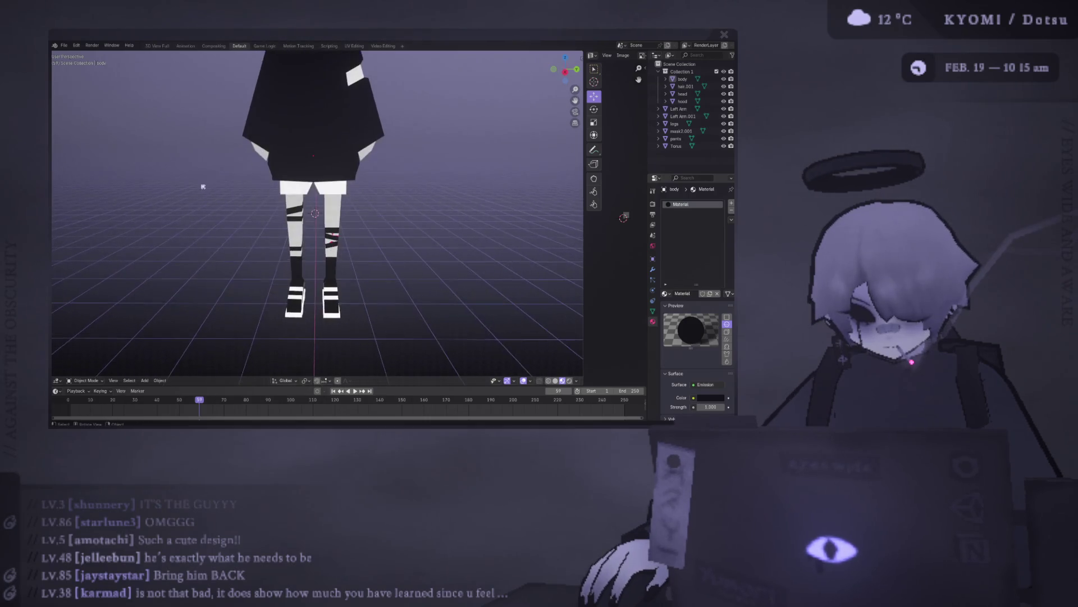
scroll(234, 240, "down", 3)
scroll(235, 240, "up", 6)
Enter Edit Mode on the legs, view them from below, and return to Object Mode.
left_click(332, 246)
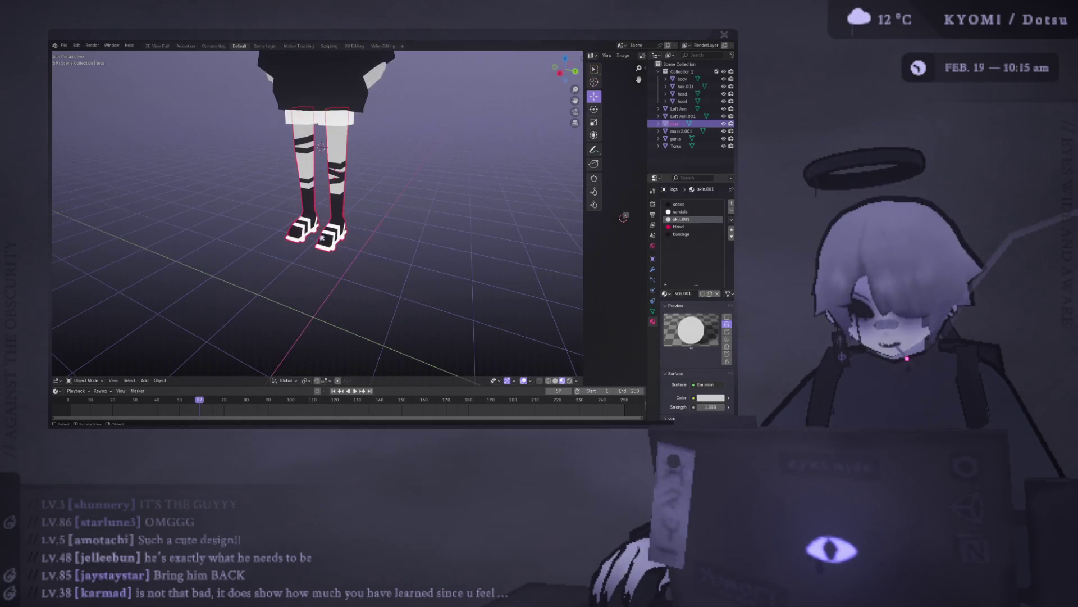
key("Tab")
middle_click_drag(333, 246, 329, 169)
key("Tab")
scroll(254, 207, "down", 8)
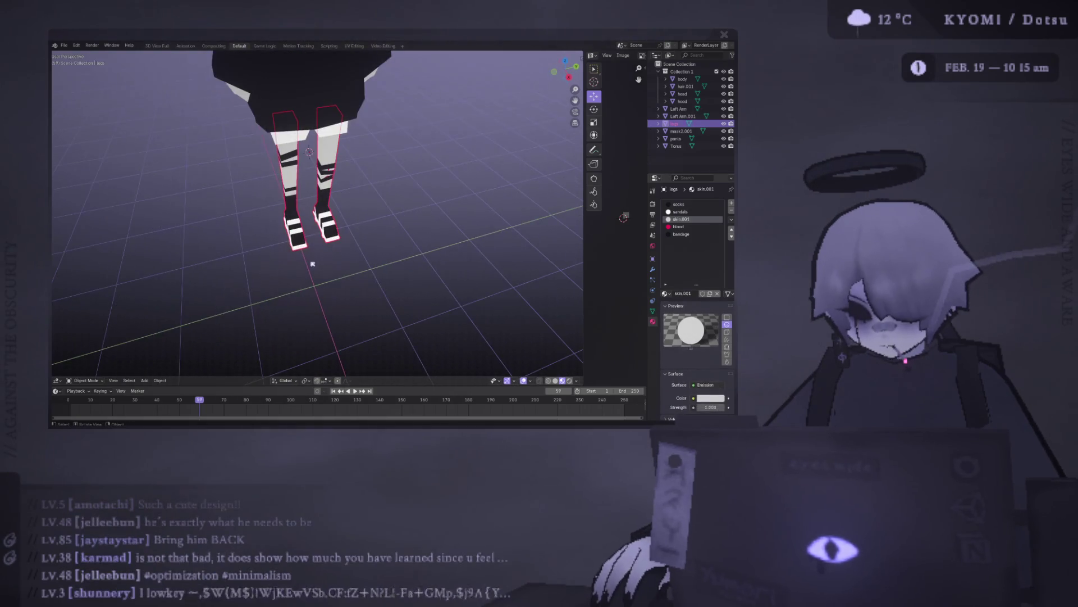
Orbit around the legs and whole character to check every part is in place.
middle_click_drag(254, 207, 254, 229)
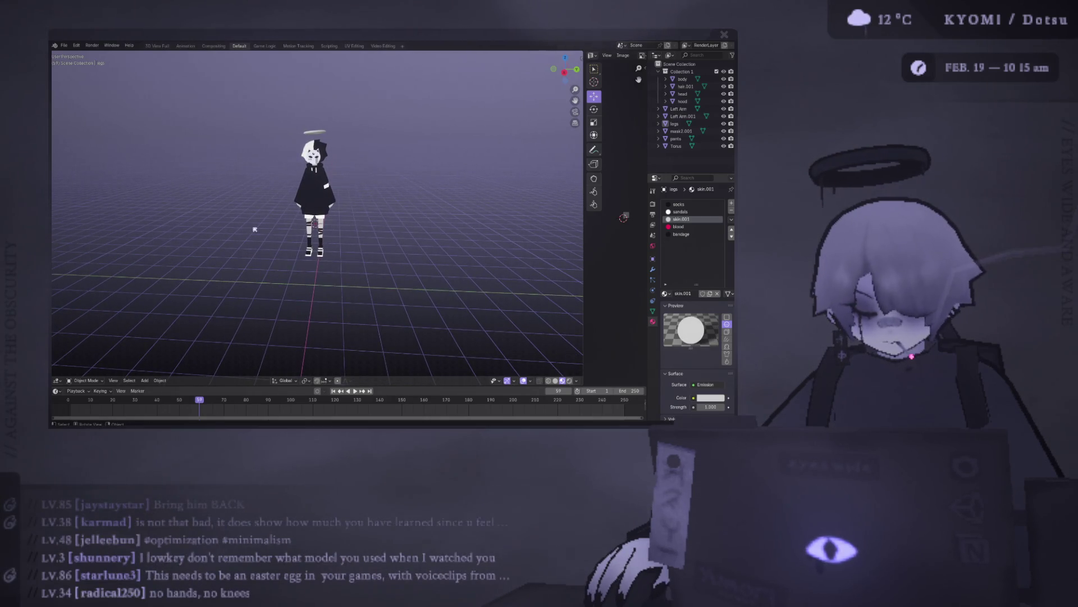
scroll(186, 205, "up", 5)
mouse_move(185, 205)
middle_mouse_down()
mouse_move(226, 292)
mouse_move(365, 270)
mouse_move(350, 270)
mouse_move(344, 249)
mouse_move(333, 259)
middle_mouse_up()
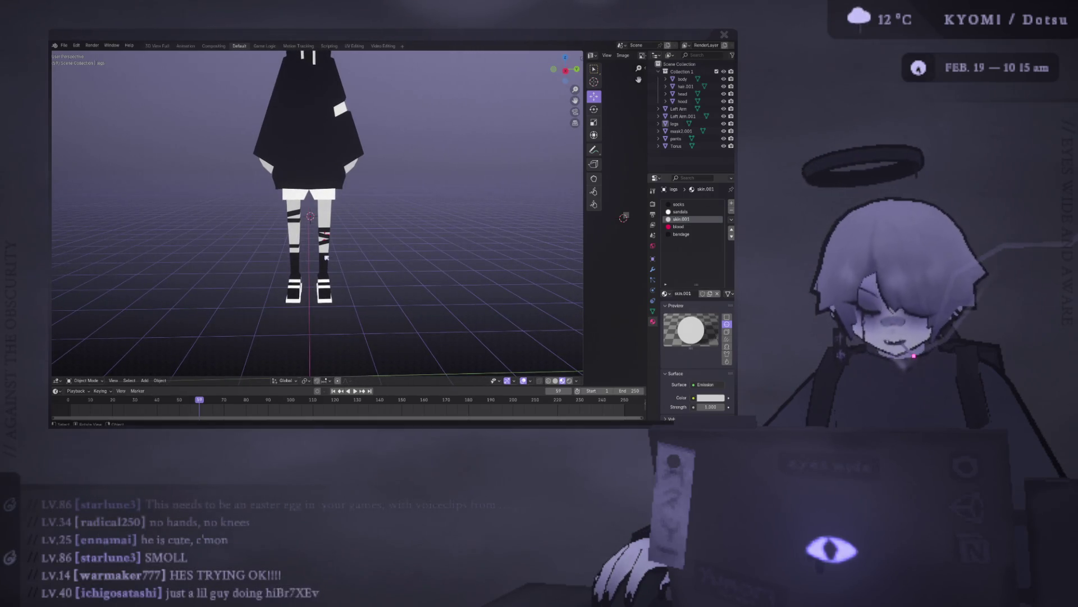
middle_click_drag(305, 246, 300, 259)
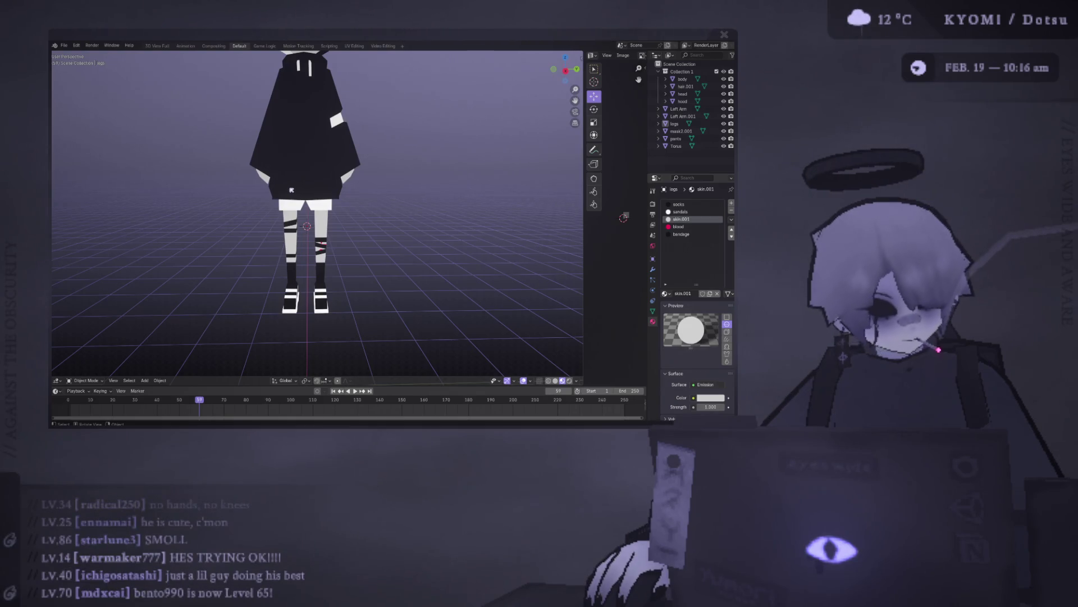
scroll(292, 190, "down", 3)
middle_click_drag(291, 191, 280, 179)
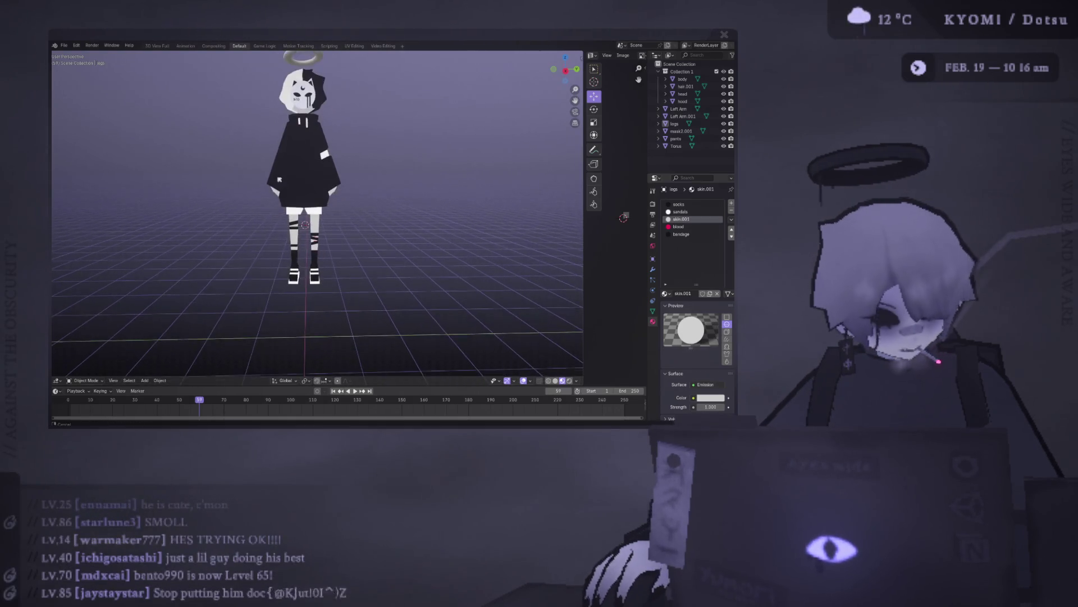
Load a recent character .blend file from Open Recent, choosing Don't Save for the current one.
left_click(76, 45)
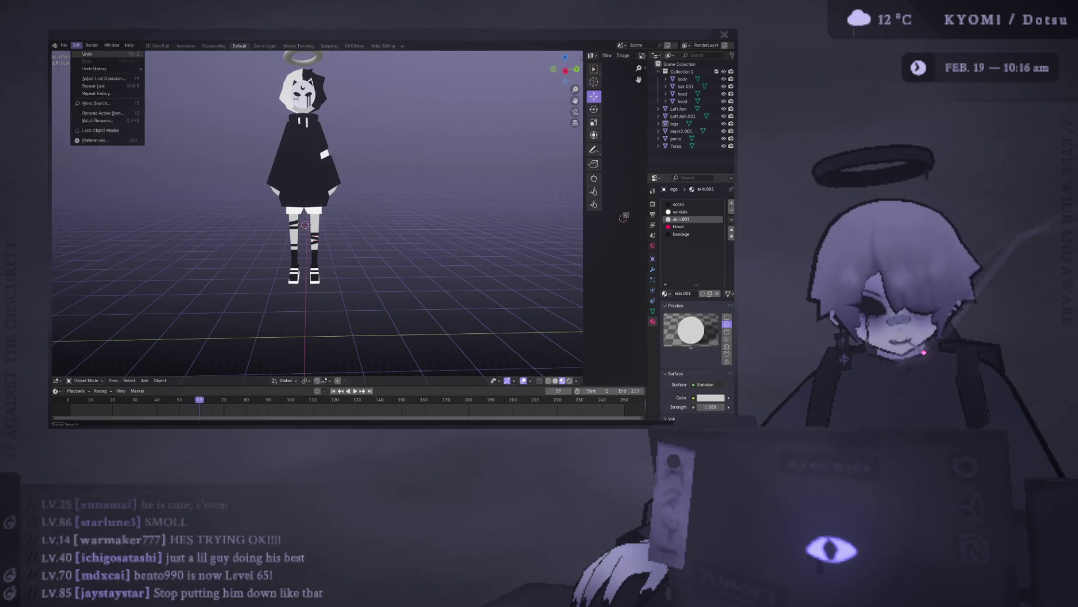
mouse_move(64, 46)
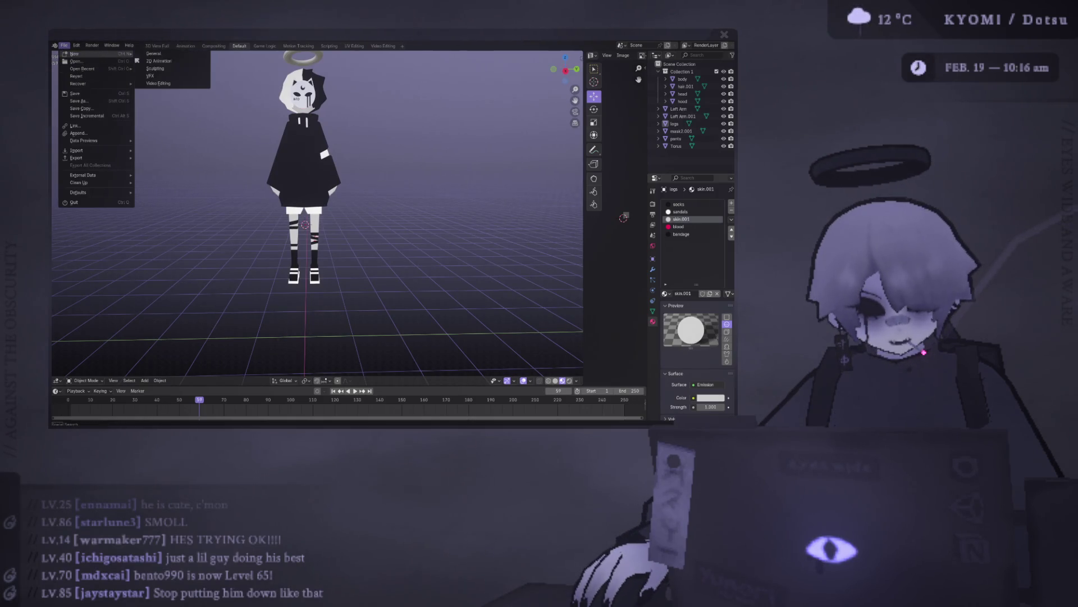
mouse_move(122, 72)
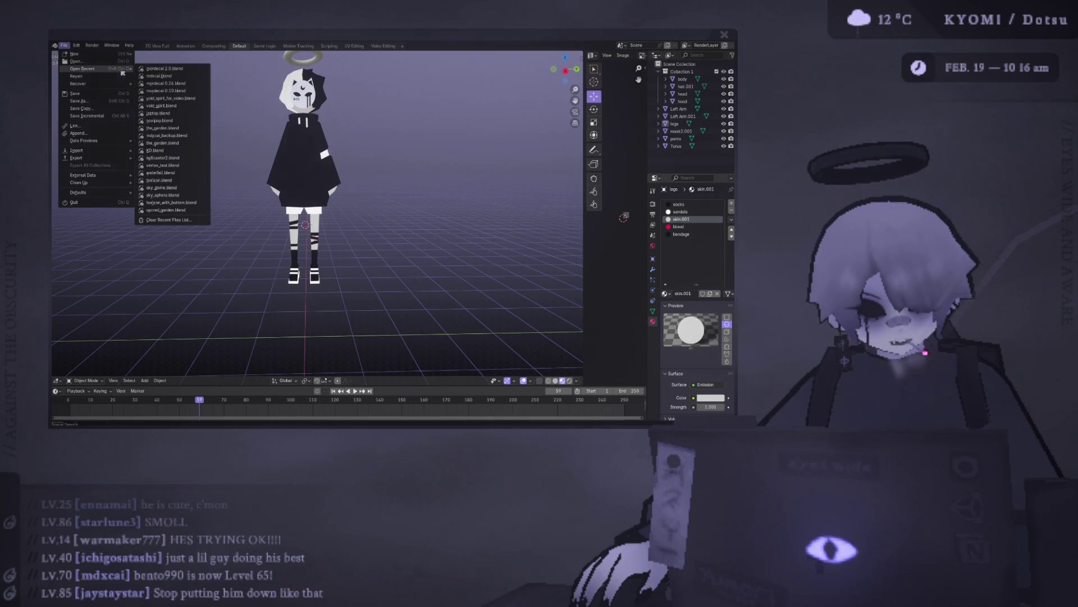
left_click(163, 75)
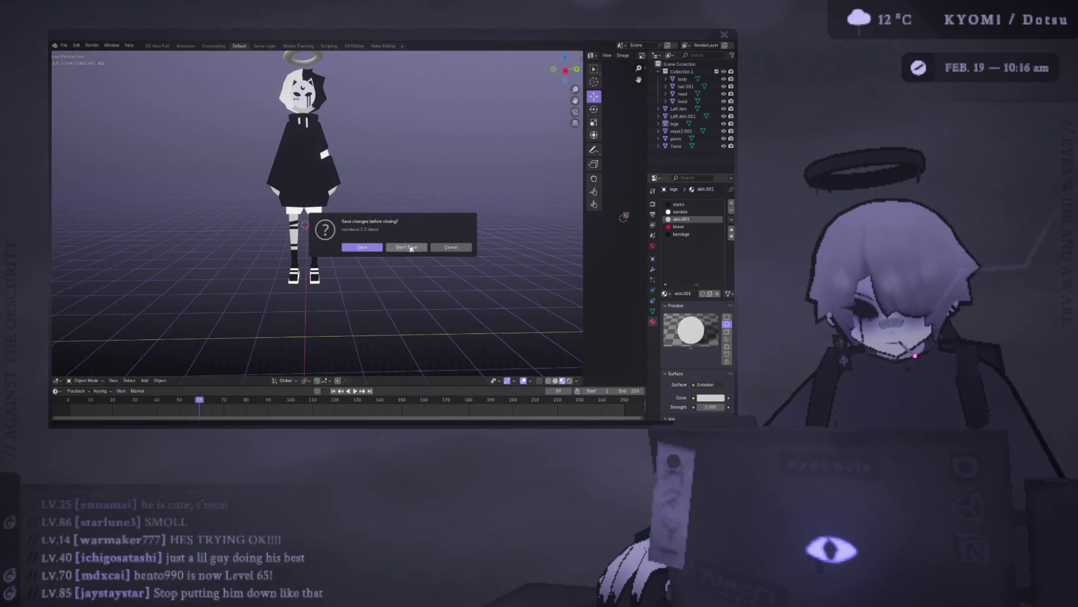
left_click(412, 249)
middle_click_drag(382, 243, 359, 215)
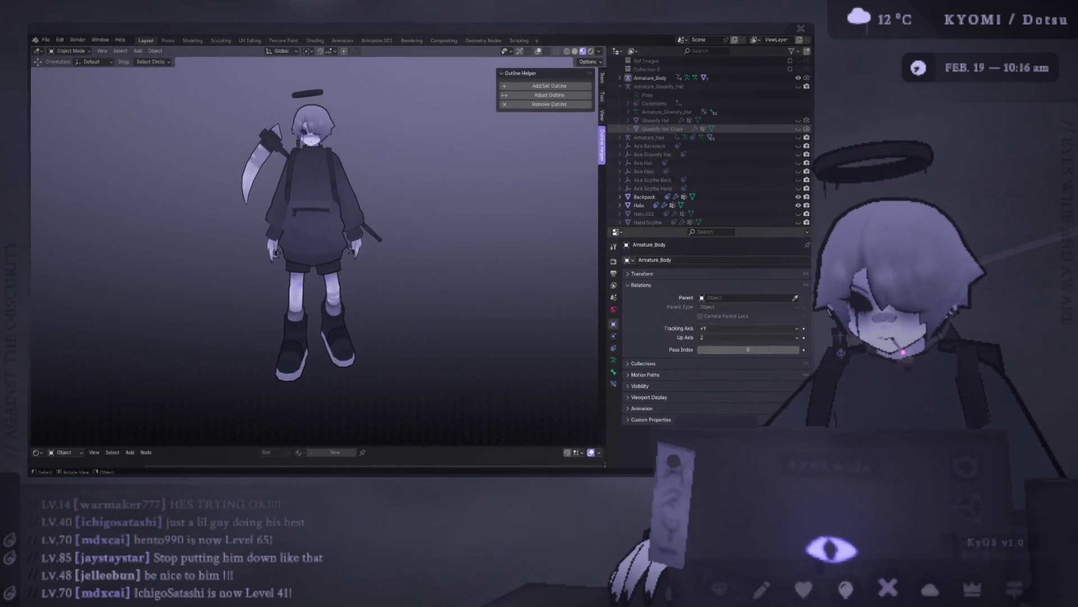
Orbit and zoom around the scythe character's back, face and full body, then re-enable the overlays.
mouse_move(339, 204)
middle_mouse_down()
mouse_move(484, 236)
mouse_move(360, 202)
middle_mouse_up()
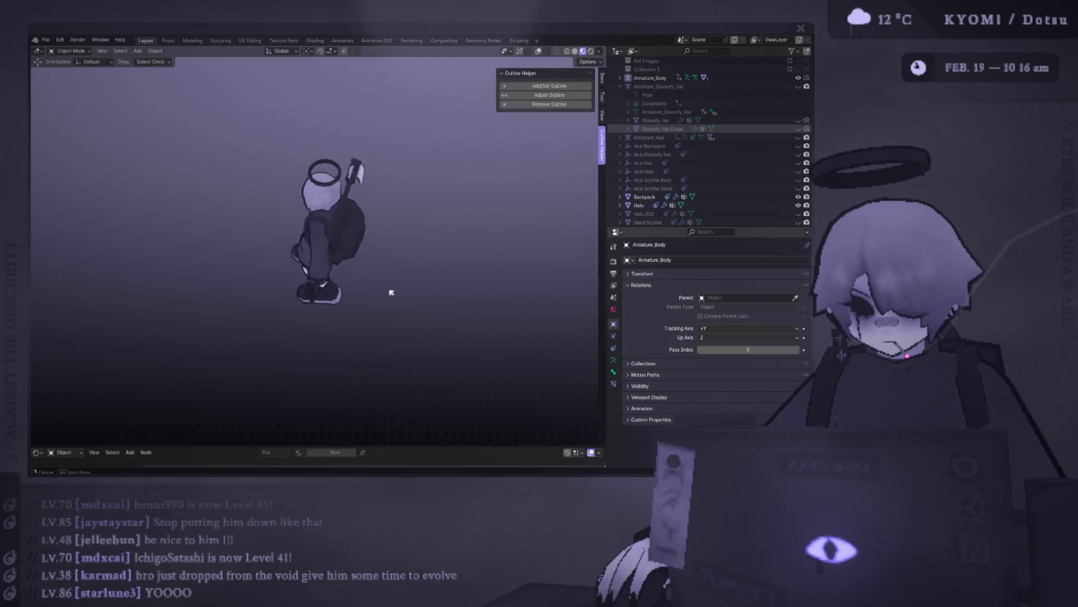
middle_click_drag(492, 254, 393, 255)
scroll(313, 259, "up", 5)
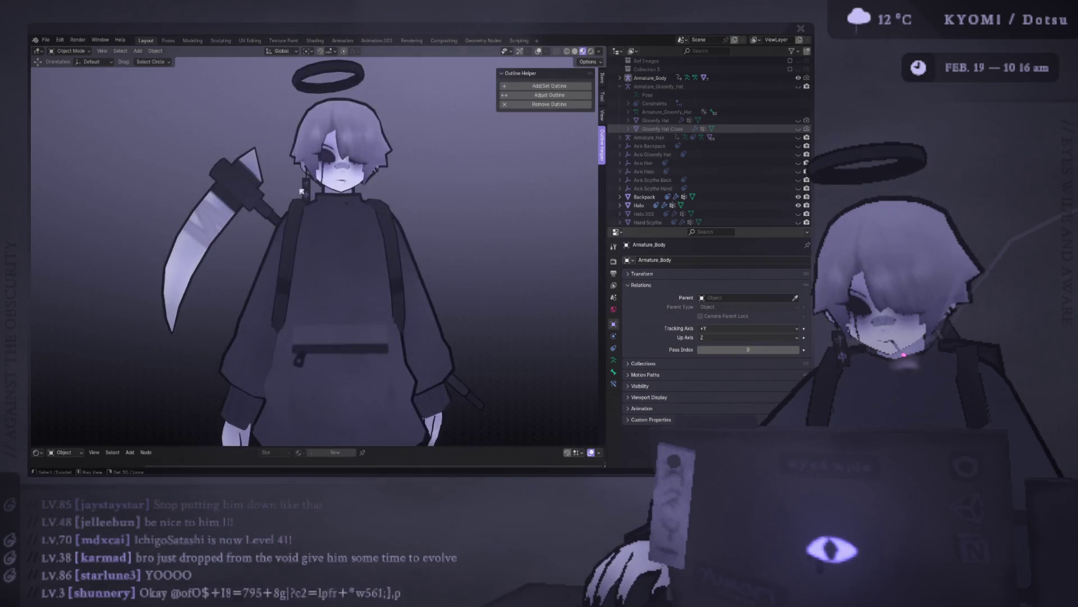
scroll(313, 259, "up", 3)
mouse_move(313, 259)
middle_mouse_down()
mouse_move(245, 245)
mouse_move(266, 264)
mouse_move(286, 266)
mouse_move(243, 234)
middle_mouse_up()
scroll(259, 230, "down", 4)
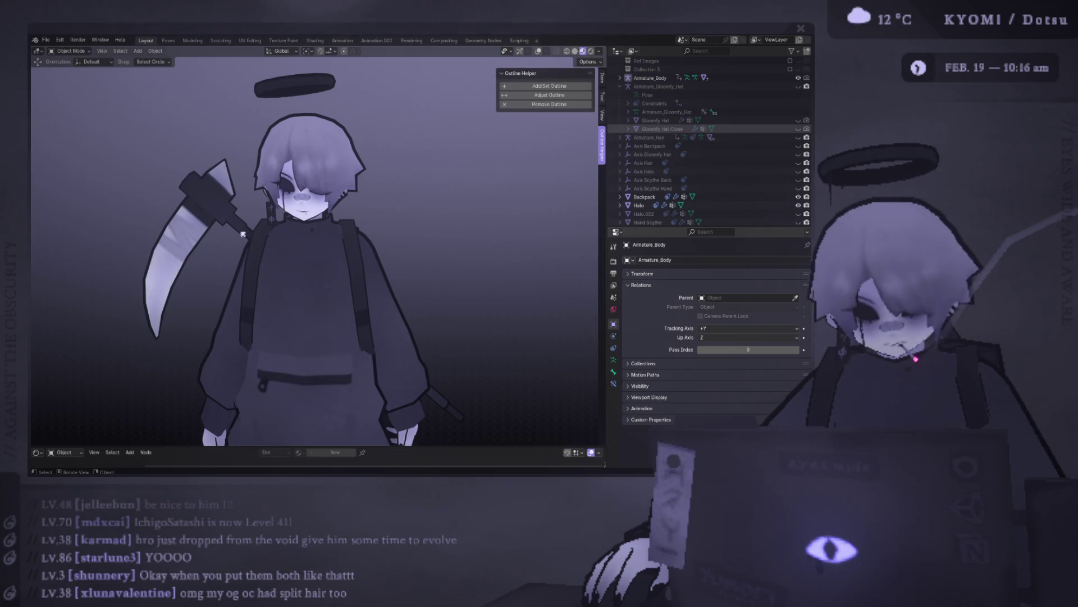
scroll(287, 264, "down", 2)
mouse_move(286, 265)
middle_mouse_down("shift")
mouse_move(314, 227)
mouse_move(404, 229)
mouse_move(397, 247)
mouse_move(417, 270)
mouse_move(374, 239)
mouse_move(389, 221)
middle_mouse_up("shift")
scroll(404, 229, "up", 3)
scroll(397, 246, "down", 4)
left_click(540, 52)
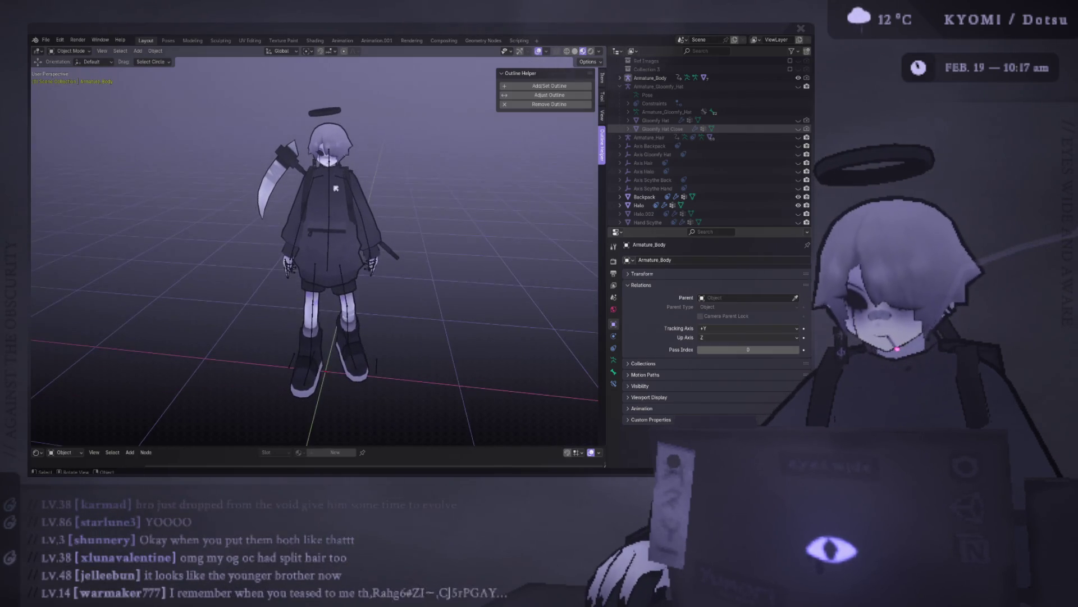
Select the Armature_Body rig and switch it to Pose Mode.
left_click(332, 188)
left_click(84, 50)
left_click(68, 81)
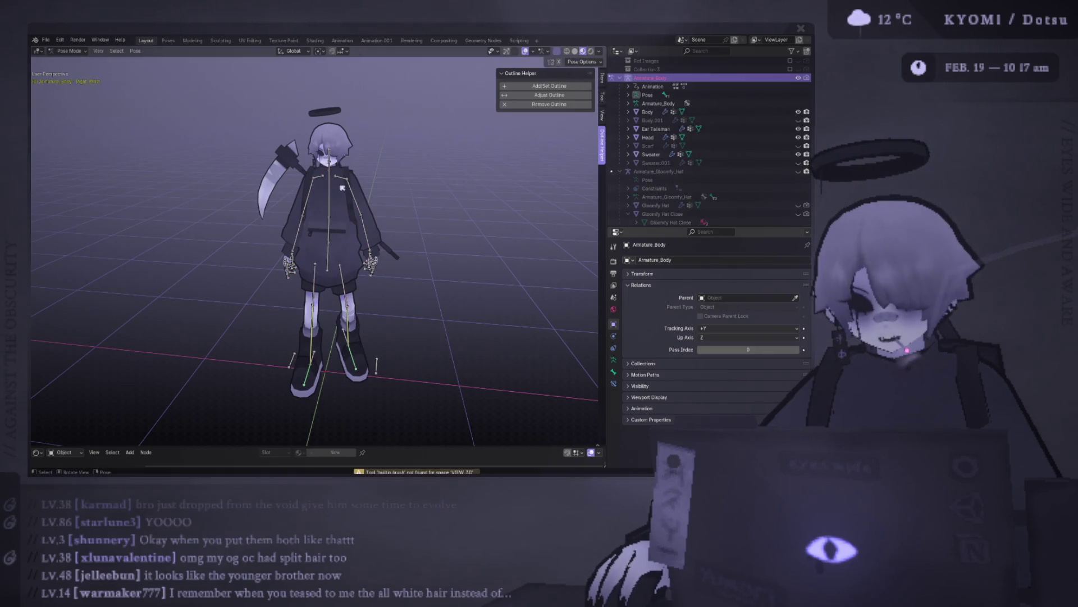
Test-rotate both arm bones to horizontal, undo back to rest, and hide the overlays.
key("r")
left_click(419, 146)
key("ctrl+KP_1")
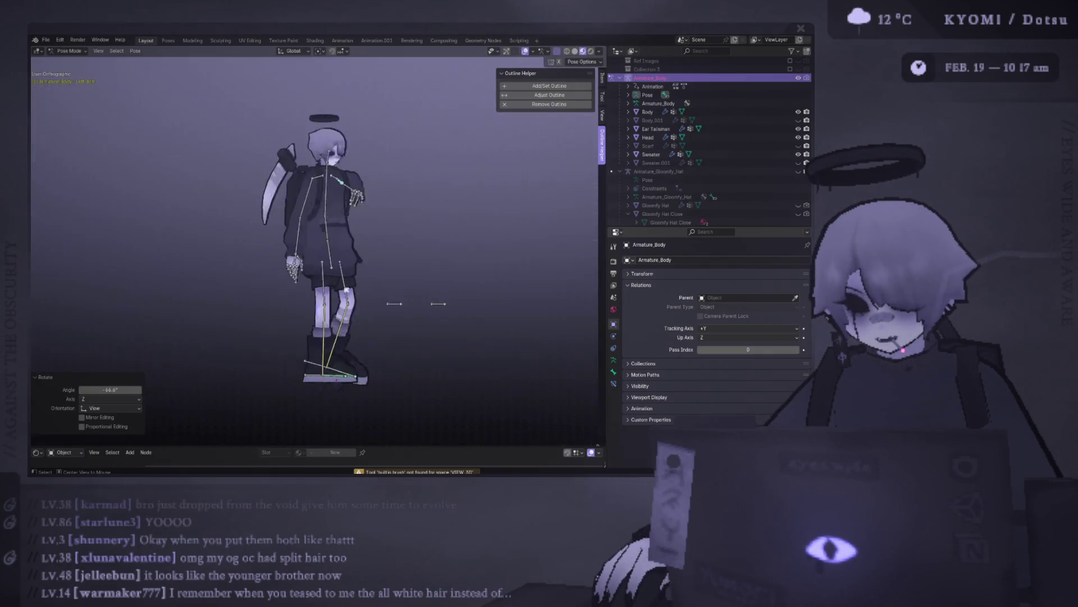
key("r")
left_click(488, 222)
left_click(304, 219)
key("r")
left_click(418, 217)
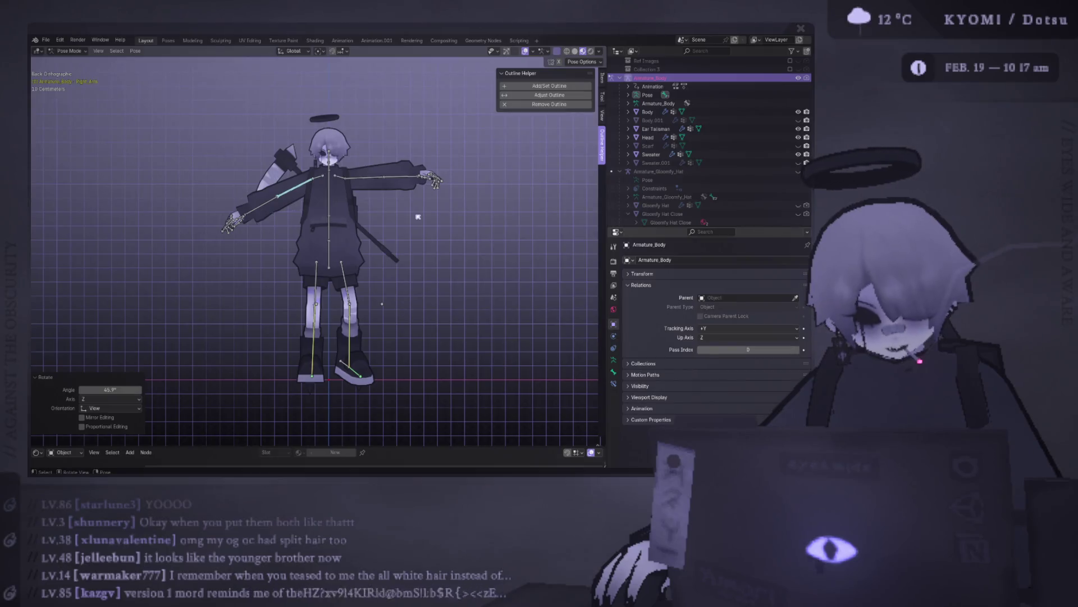
key("ctrl+z")
key("ctrl+z")
key("ctrl+z")
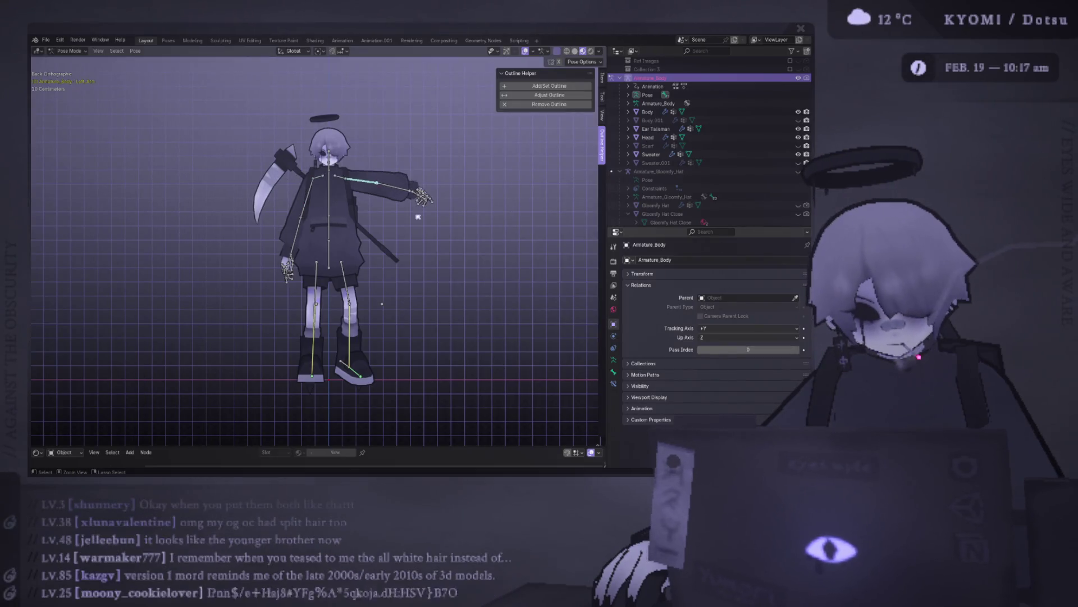
key("shift+alt+z")
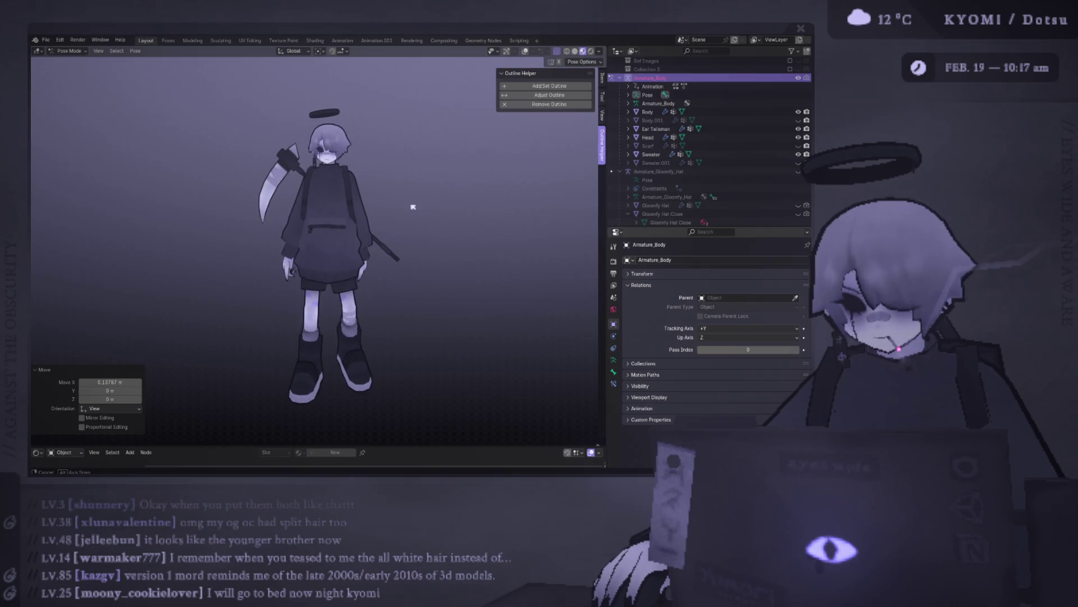
key("r")
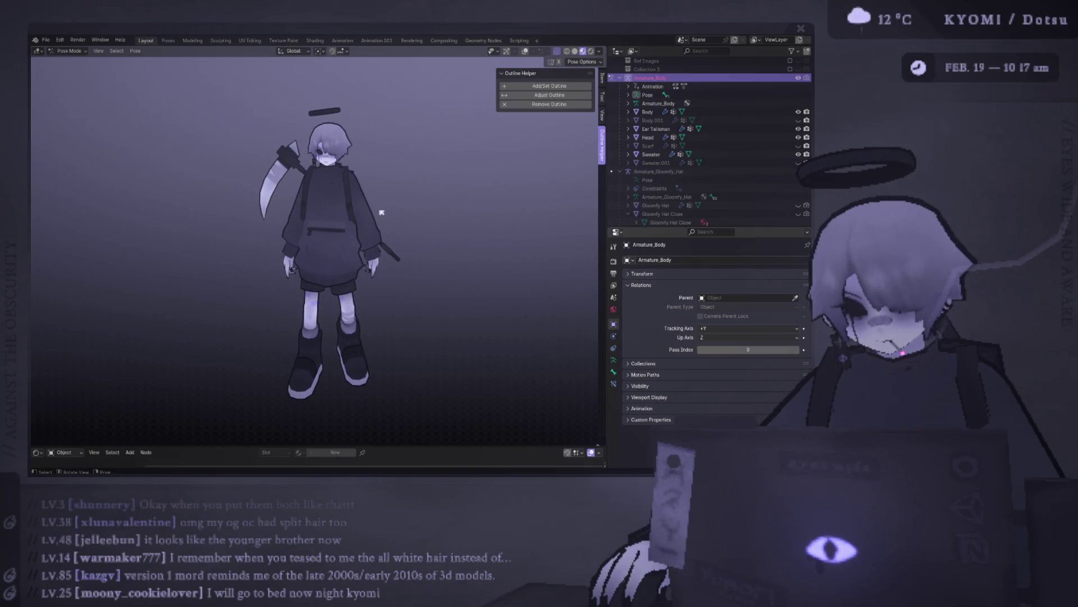
scroll(382, 213, "up", 5)
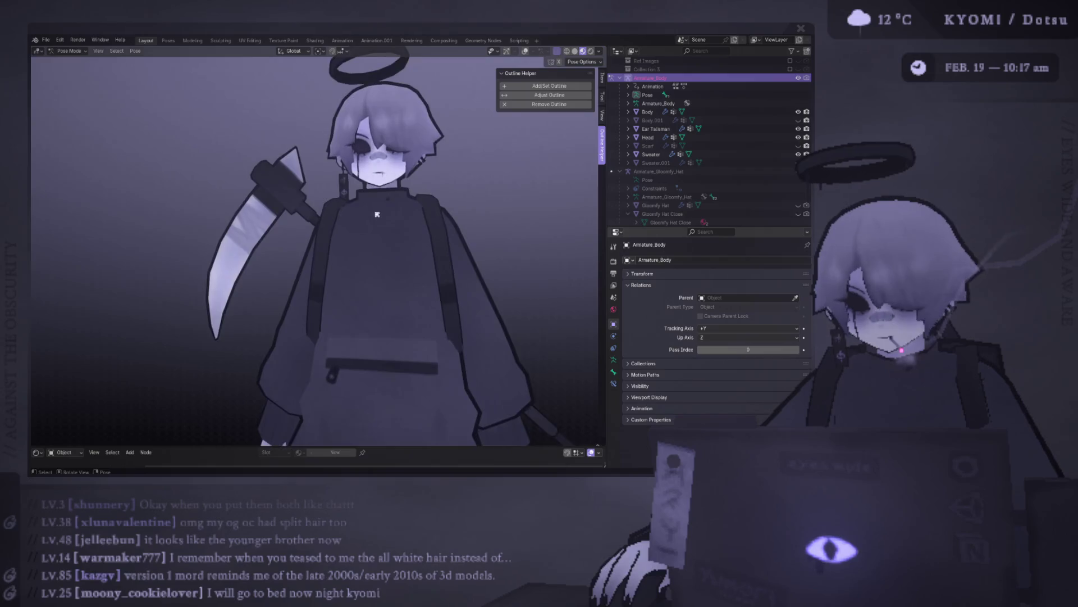
scroll(377, 214, "down", 3)
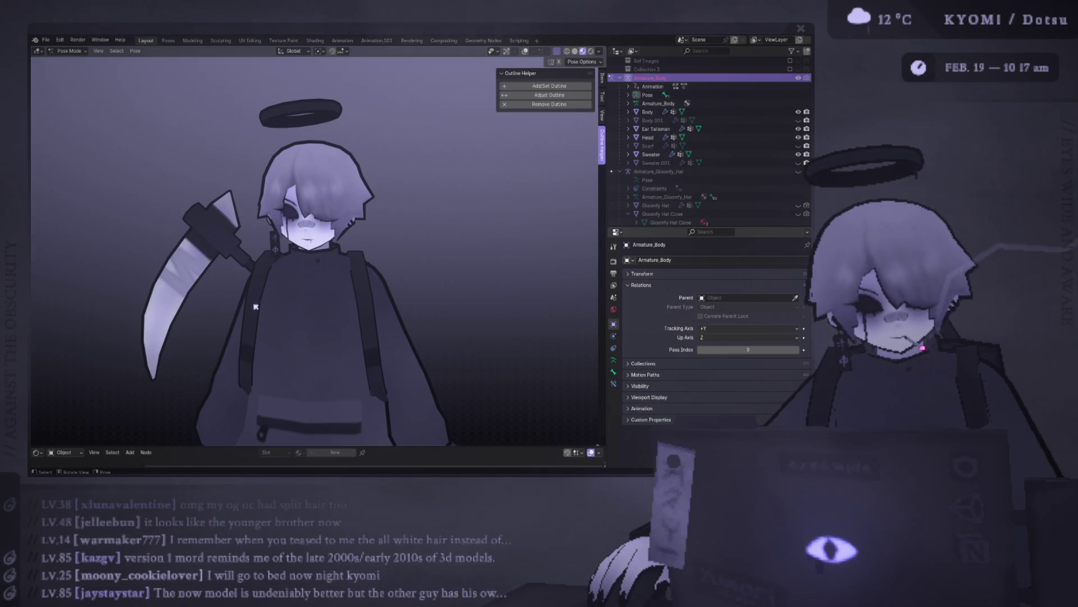
scroll(256, 306, "down", 6)
scroll(273, 293, "up", 3)
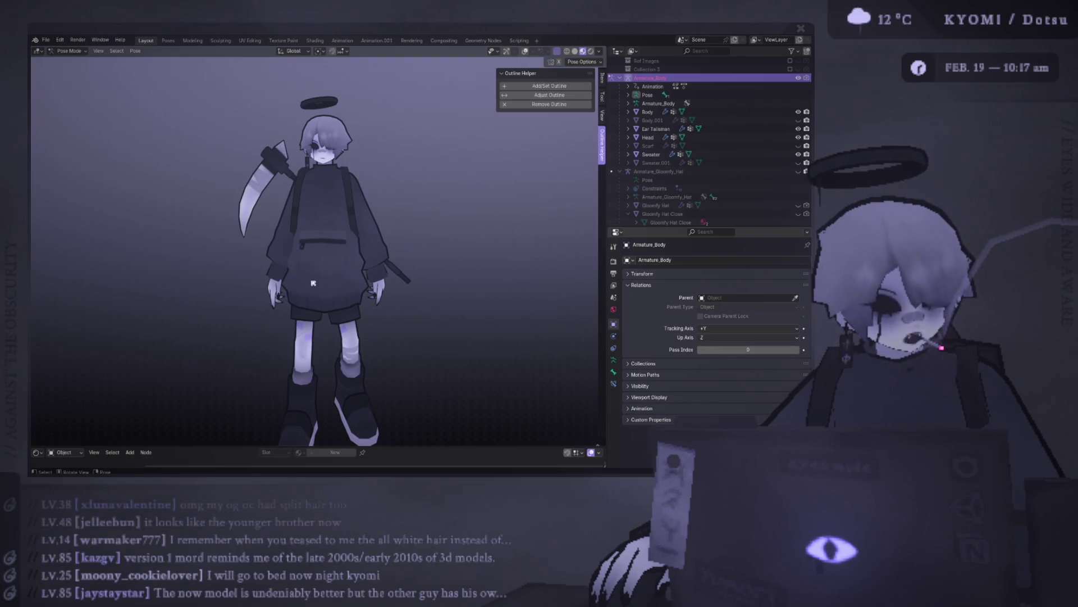
middle_click_drag(322, 279, 343, 291)
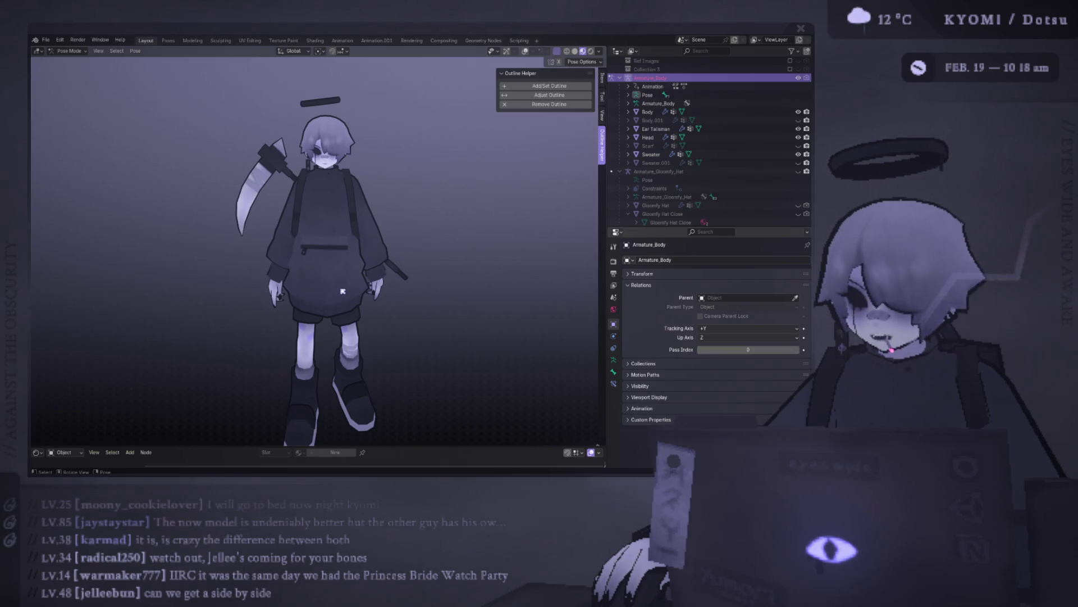
mouse_move(408, 346)
middle_mouse_down()
mouse_move(308, 198)
mouse_move(388, 241)
mouse_move(356, 234)
mouse_move(329, 256)
middle_mouse_up()
Open the older character's recent file without saving, then box-select and copy its ten objects.
left_click(45, 40)
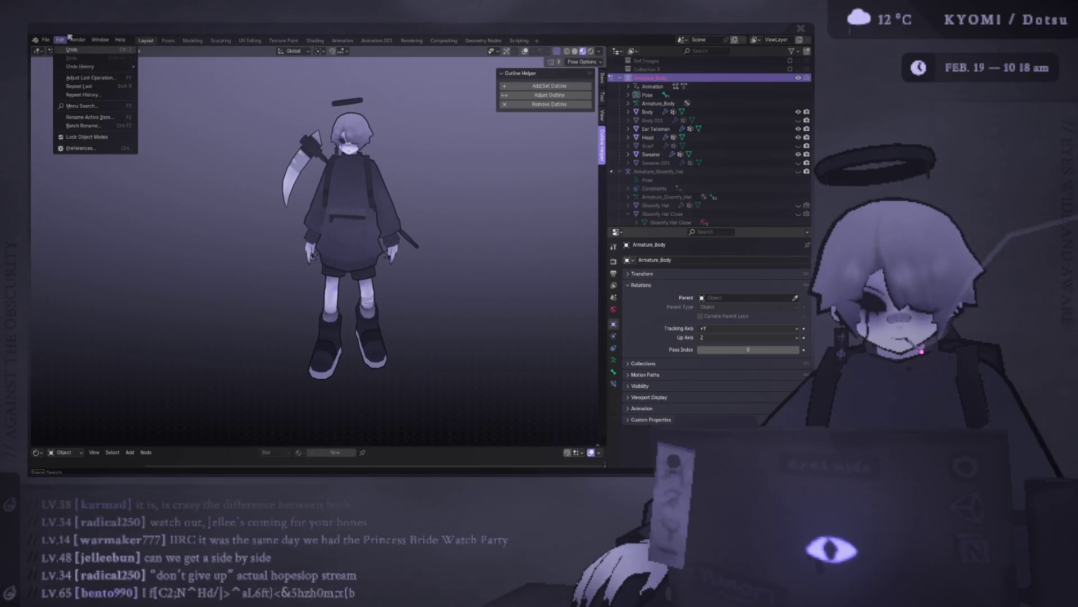
left_click(45, 40)
mouse_move(59, 39)
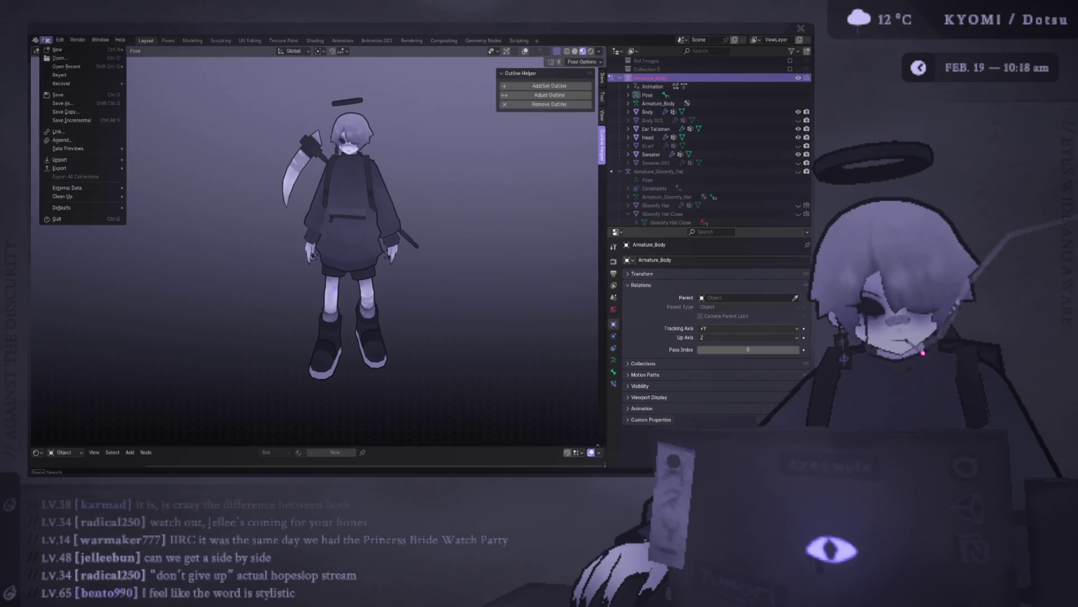
mouse_move(72, 69)
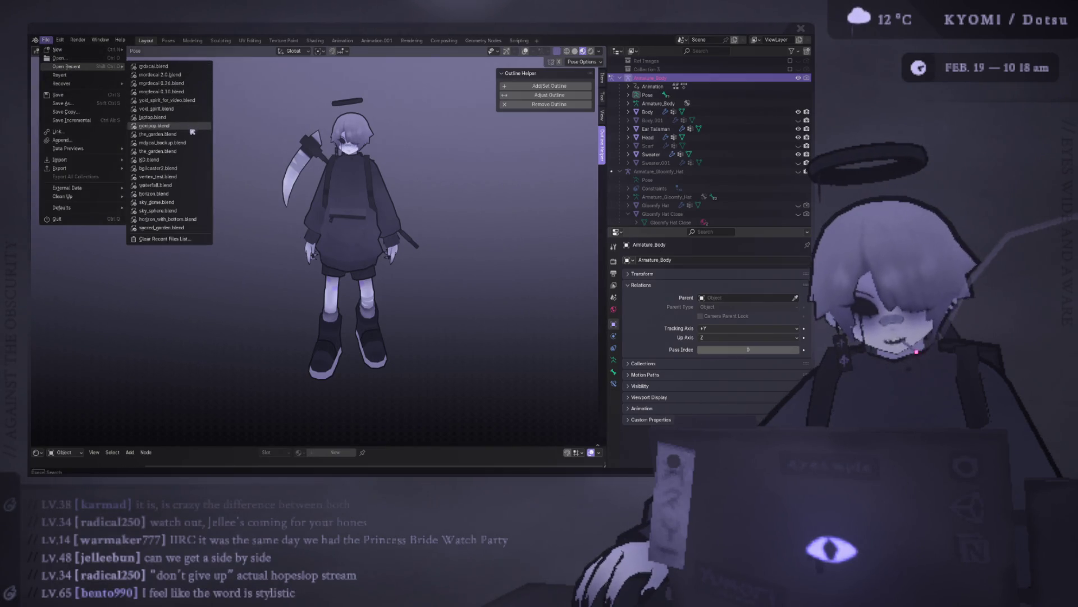
left_click(162, 74)
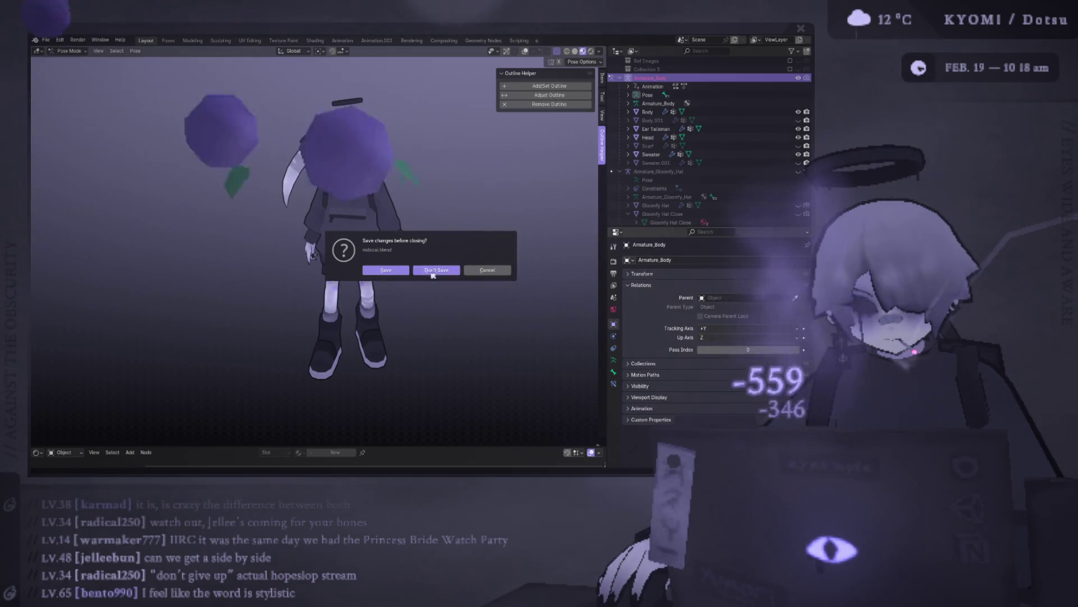
left_click(444, 268)
left_click_drag(313, 109, 445, 337)
key("ctrl+c")
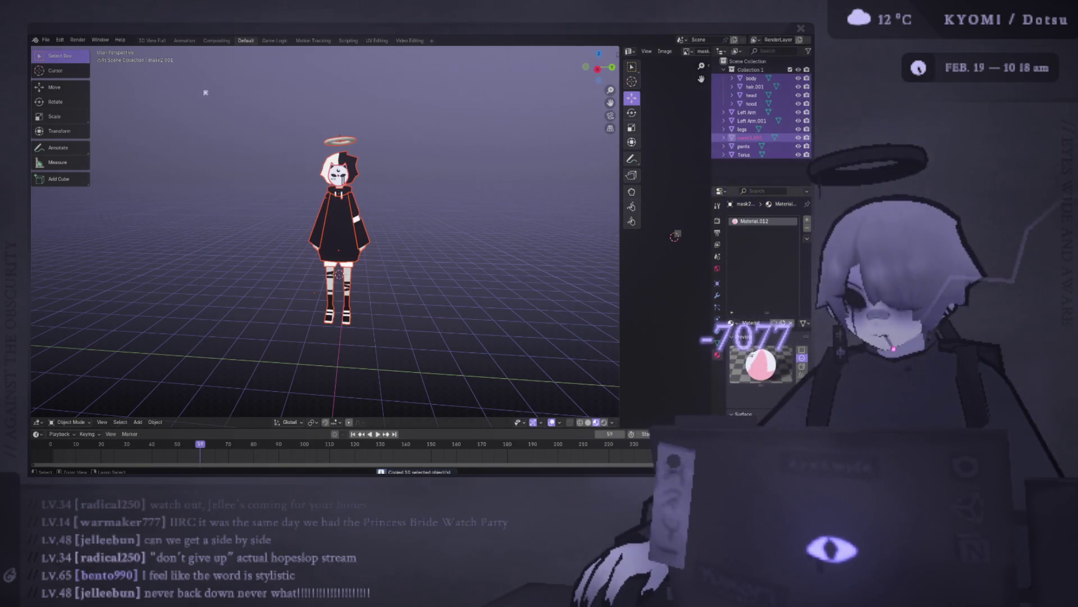
Reopen the hooded character's recent file, discarding unsaved changes.
left_click(46, 40)
mouse_move(89, 69)
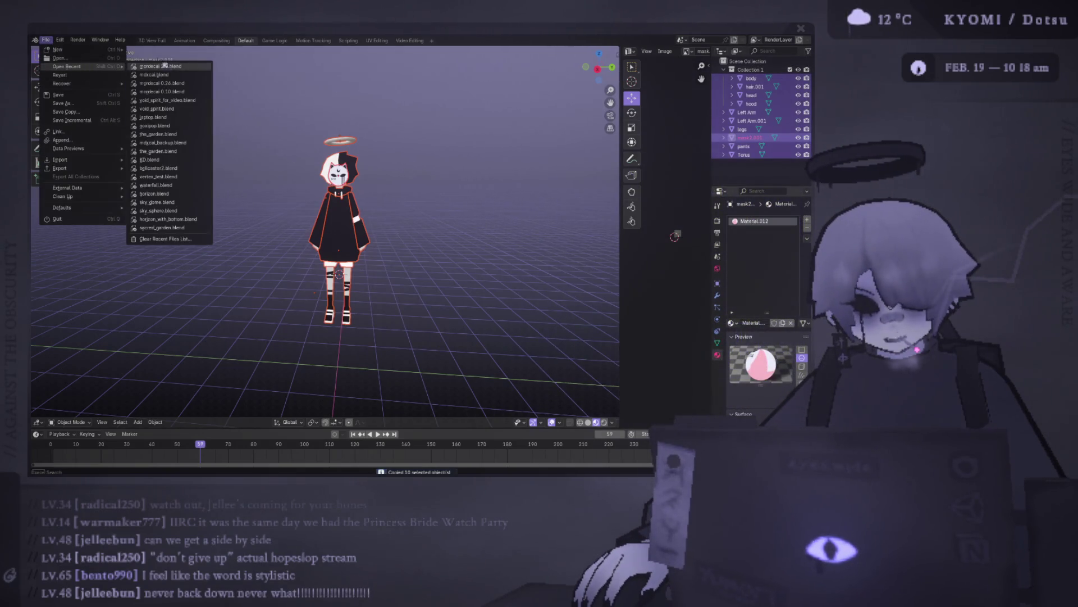
left_click(173, 75)
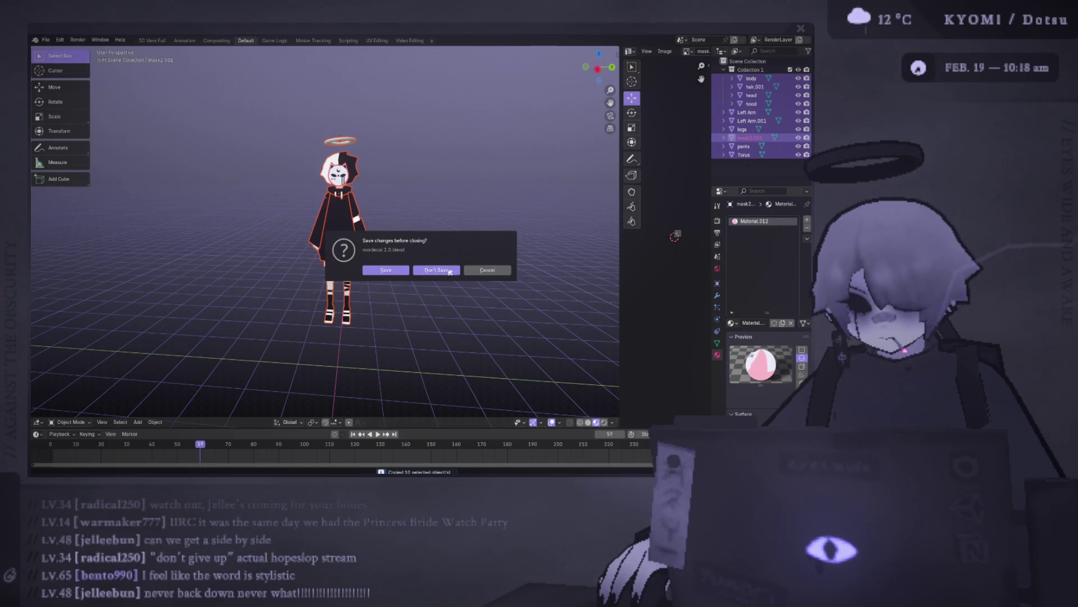
left_click(450, 272)
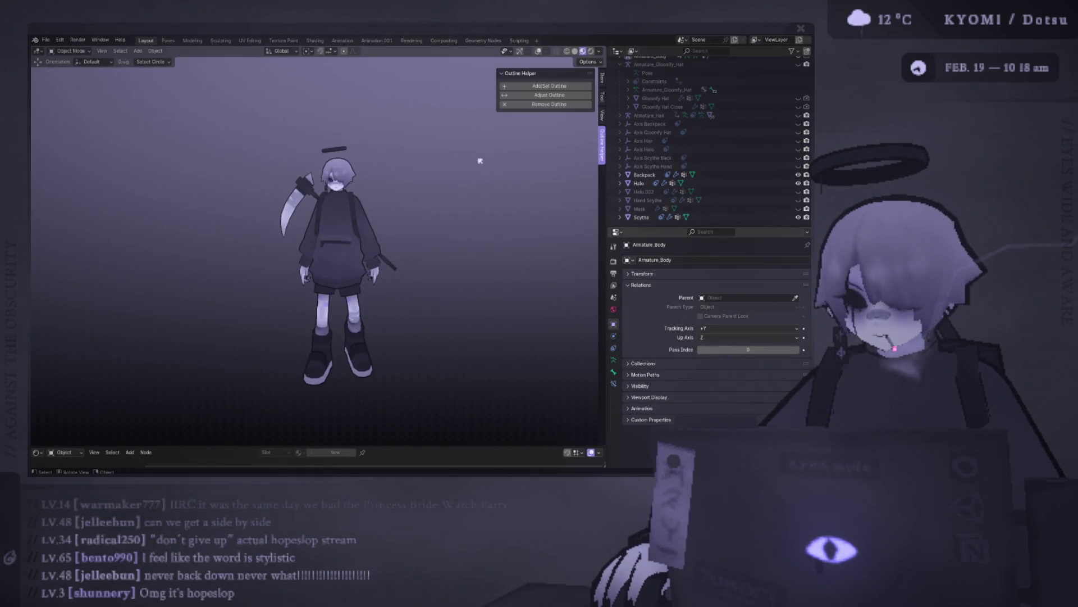
Paste the copied character into the scene and box-select its parts.
key("ctrl+v")
scroll(429, 185, "down", 5)
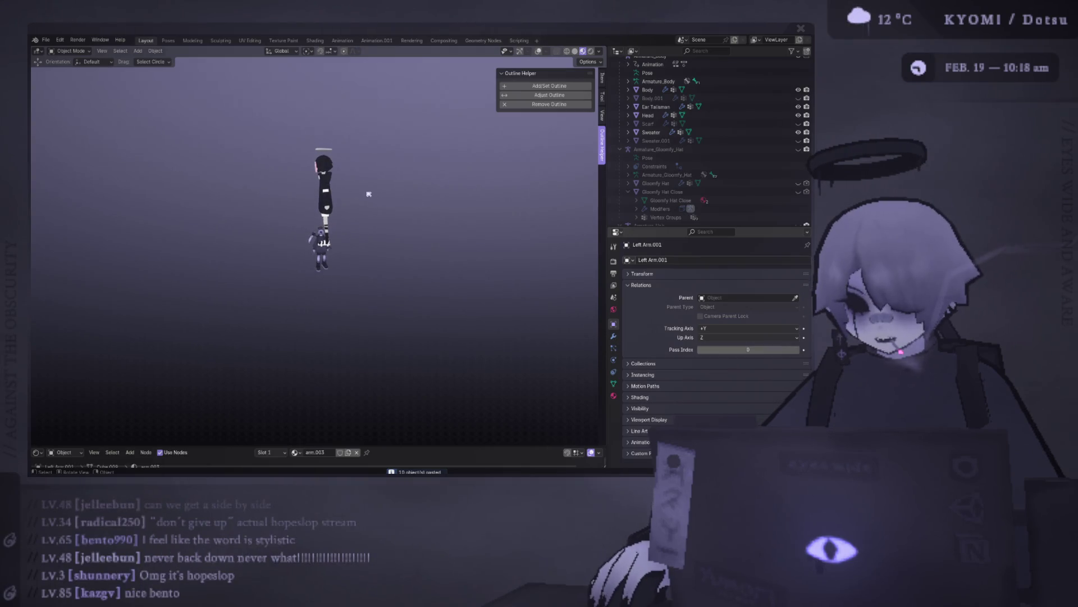
scroll(446, 131, "up", 3)
left_click(538, 52)
middle_click_drag(394, 146, 383, 183)
key("c")
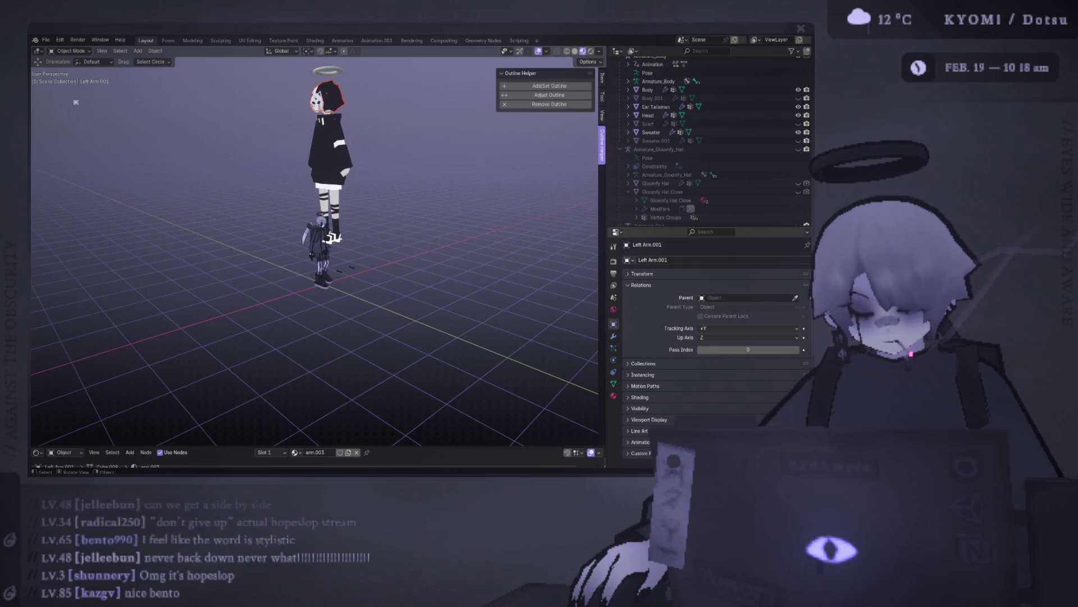
key("t")
left_click_drag(56, 78, 112, 102)
left_click_drag(360, 152, 360, 151)
middle_click_drag(360, 151, 347, 185)
Rotate the pasted character 90° about Z to stand it upright.
key("r")
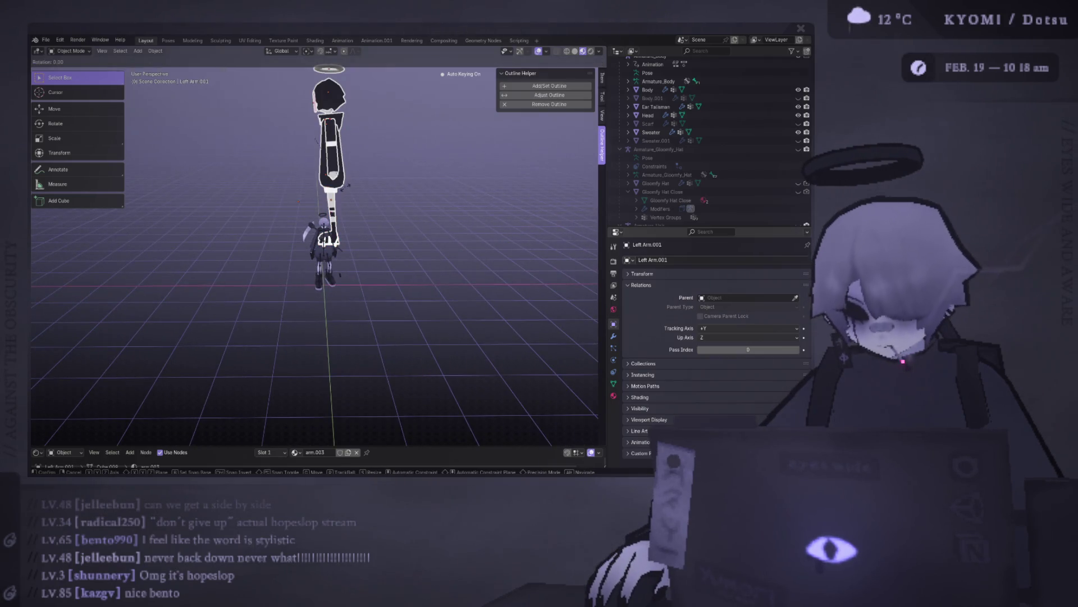
key("z")
key("9")
key("0")
key("Return")
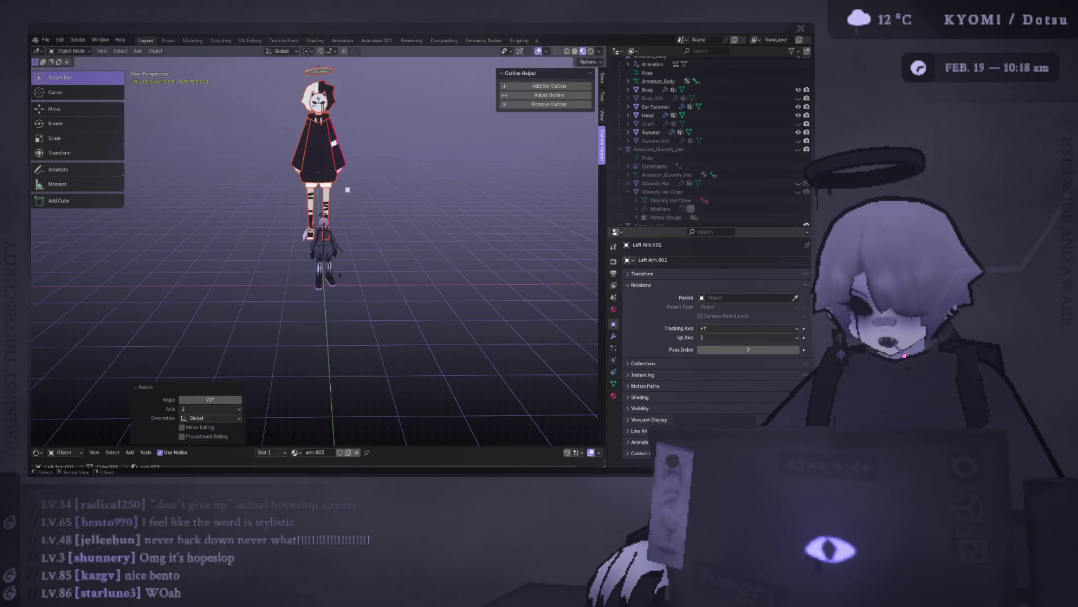
Move the pasted character beside the hooded one, then shift it along Y.
middle_click_drag(449, 210, 460, 322)
key("ctrl+KP_1")
key("g")
left_click(439, 325)
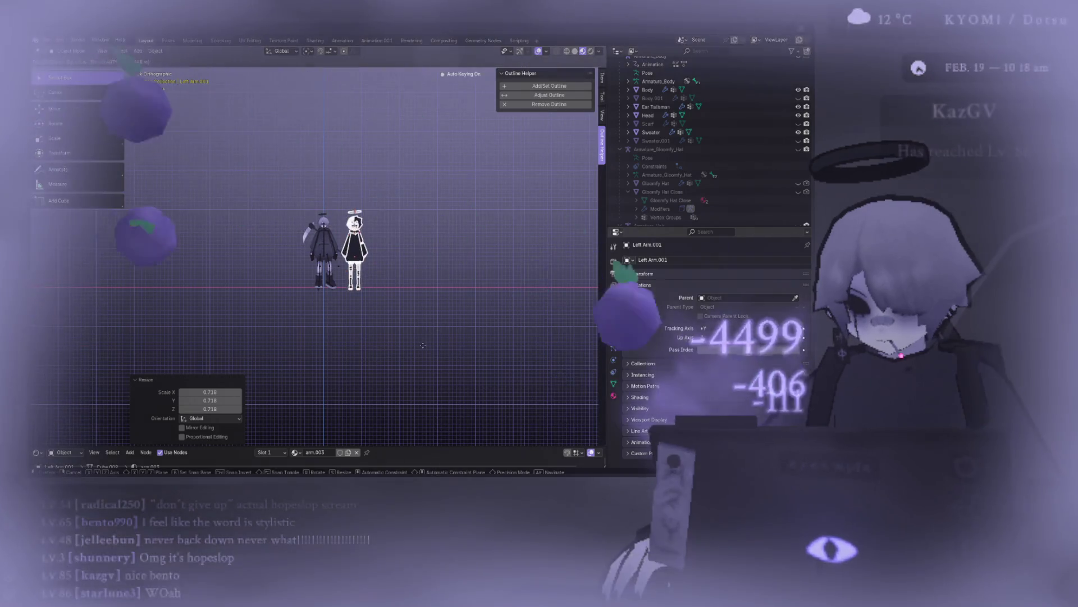
mouse_move(431, 330)
middle_mouse_down()
mouse_move(382, 252)
mouse_move(333, 303)
mouse_move(315, 281)
middle_mouse_up()
scroll(314, 281, "down", 4)
left_click(298, 255)
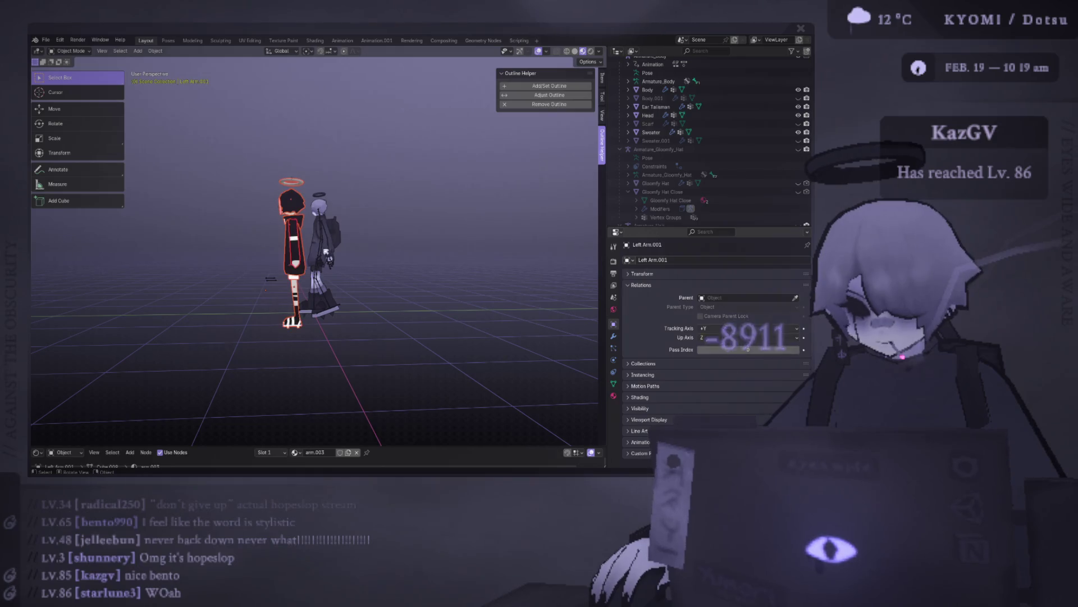
key("g")
key("y")
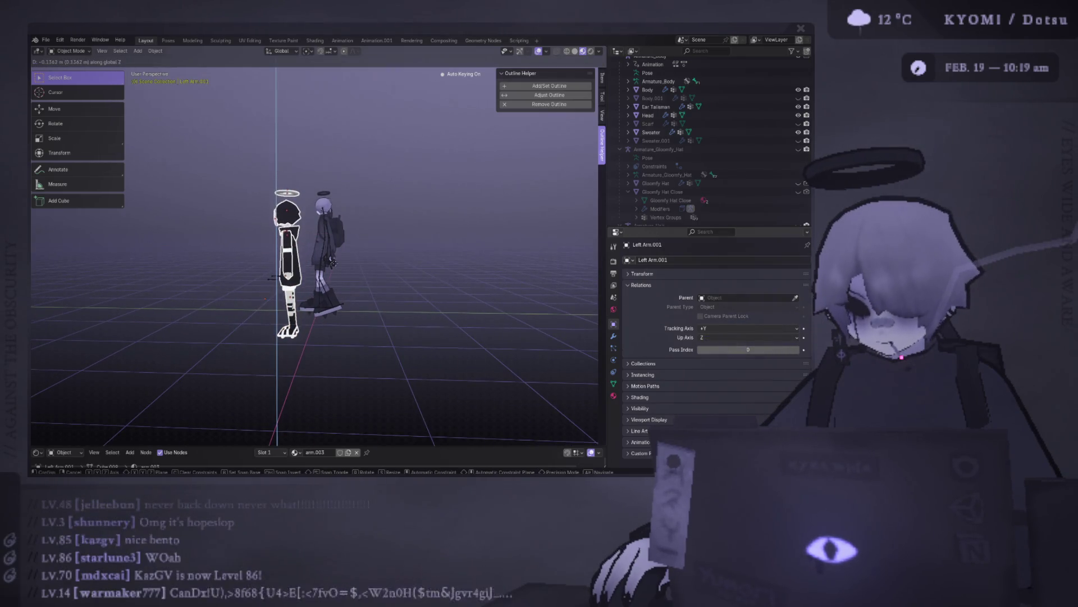
key("Return")
Scale the pasted character down to match heights and move it into line.
mouse_move(337, 252)
middle_mouse_down()
mouse_move(498, 106)
mouse_move(443, 154)
middle_mouse_up()
key("s")
left_click(454, 180)
key("g")
left_click(385, 186)
Turn the viewport overlays off and hide the tool shelf, framing both characters.
left_click(541, 53)
scroll(180, 233, "up", 6)
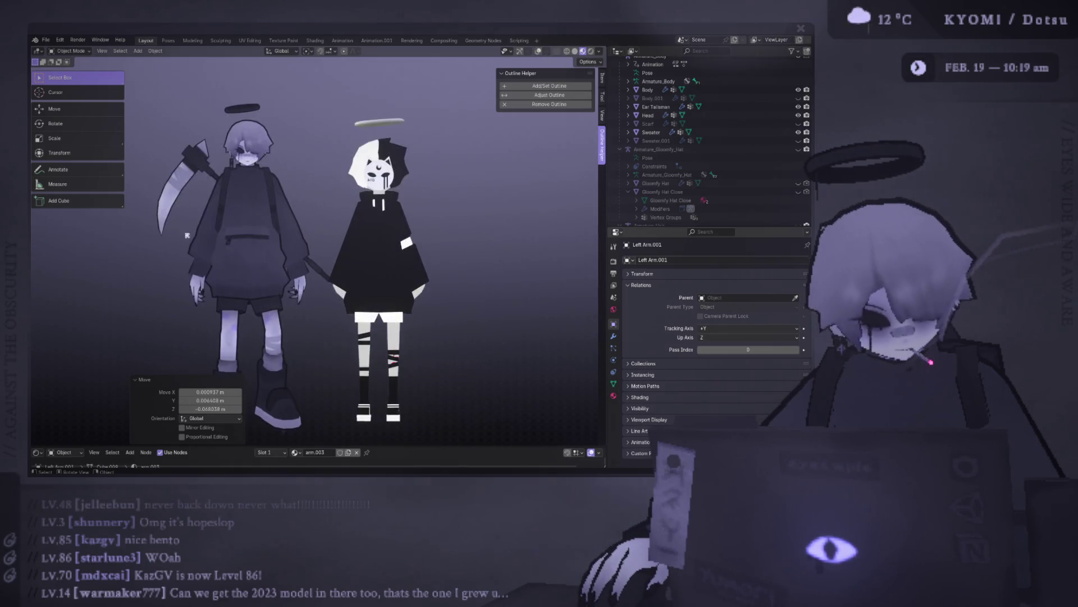
middle_click_drag(187, 235, 145, 109)
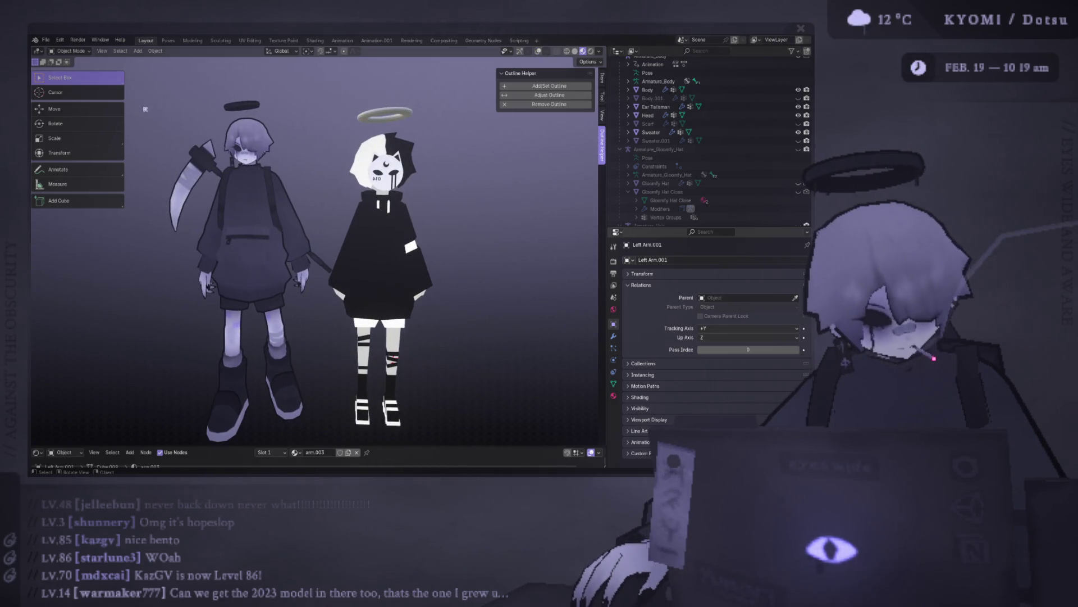
key("t")
scroll(297, 144, "down", 1)
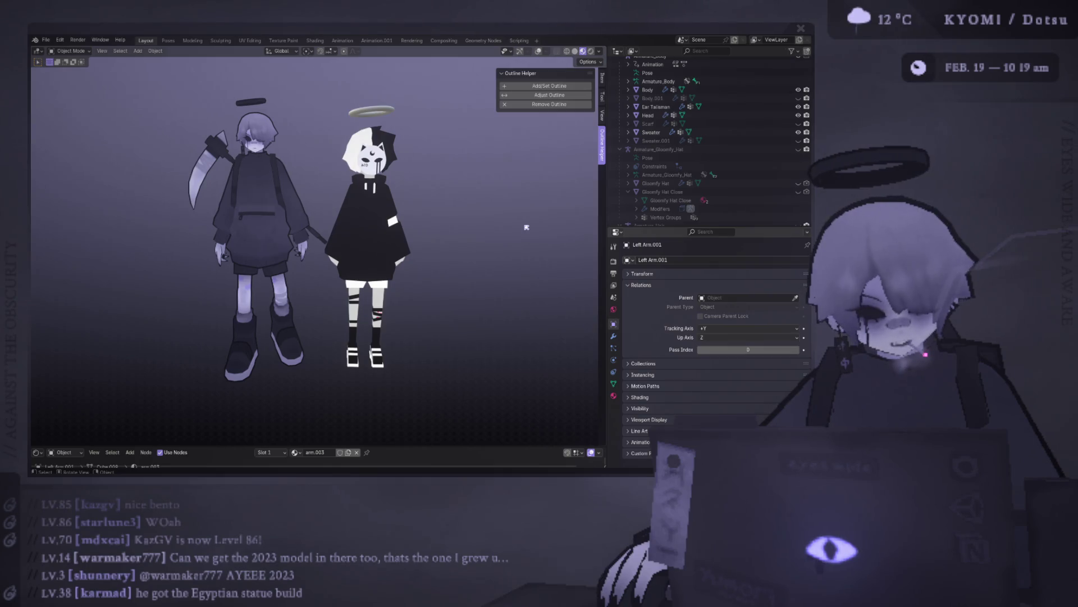
mouse_move(499, 201)
middle_mouse_down()
mouse_move(474, 212)
mouse_move(393, 197)
mouse_move(160, 232)
mouse_move(433, 212)
mouse_move(421, 244)
middle_mouse_up()
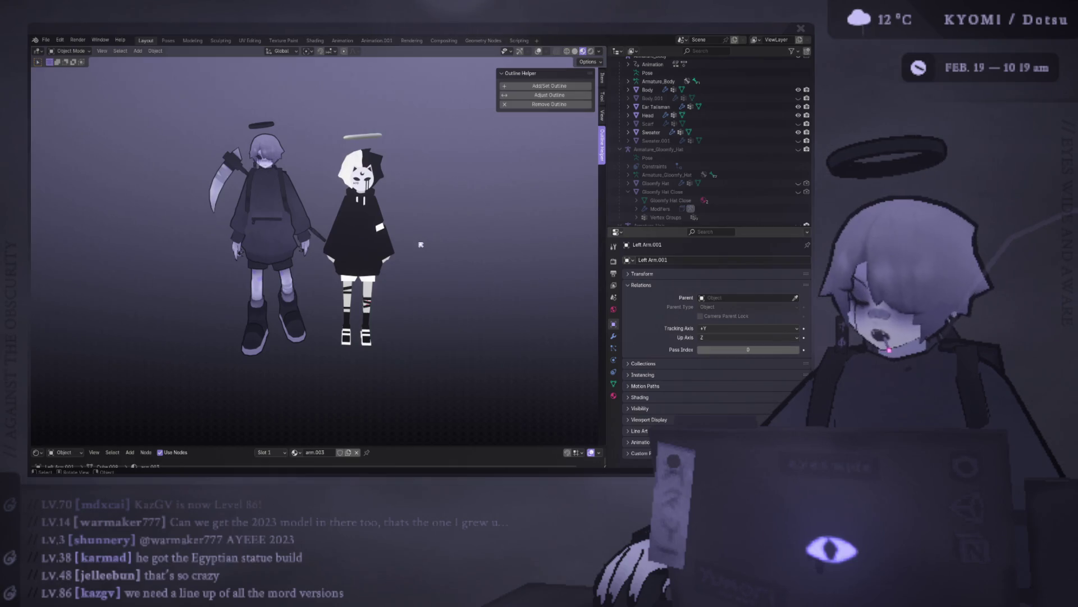
mouse_move(421, 244)
middle_mouse_down()
mouse_move(339, 255)
mouse_move(332, 270)
middle_mouse_up()
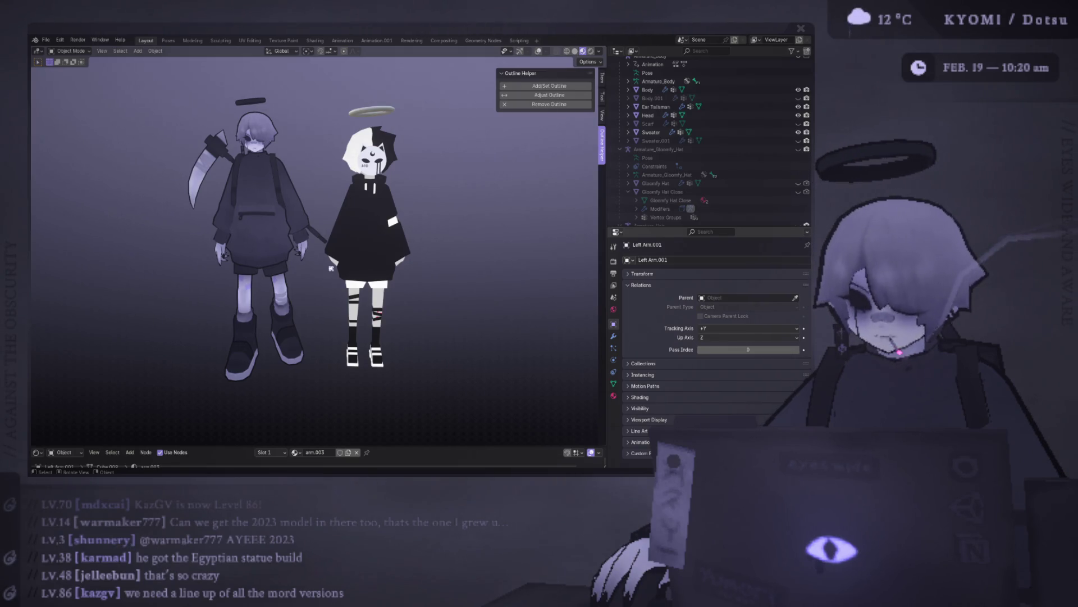
mouse_move(332, 268)
middle_mouse_down()
mouse_move(159, 248)
mouse_move(349, 260)
mouse_move(300, 235)
middle_mouse_up()
scroll(349, 259, "up", 1)
scroll(350, 260, "up", 1)
scroll(300, 236, "down", 1)
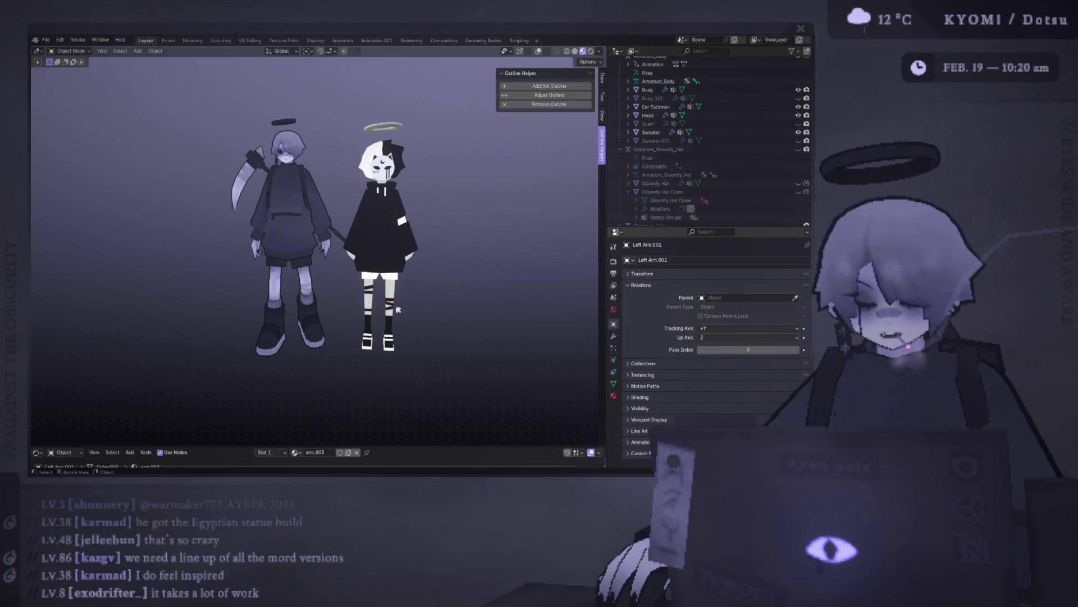
mouse_move(398, 310)
middle_mouse_down()
mouse_move(242, 337)
mouse_move(34, 344)
mouse_move(506, 337)
mouse_move(281, 280)
mouse_move(414, 183)
mouse_move(316, 183)
mouse_move(305, 238)
mouse_move(302, 165)
mouse_move(318, 257)
mouse_move(333, 260)
mouse_move(325, 207)
middle_mouse_up()
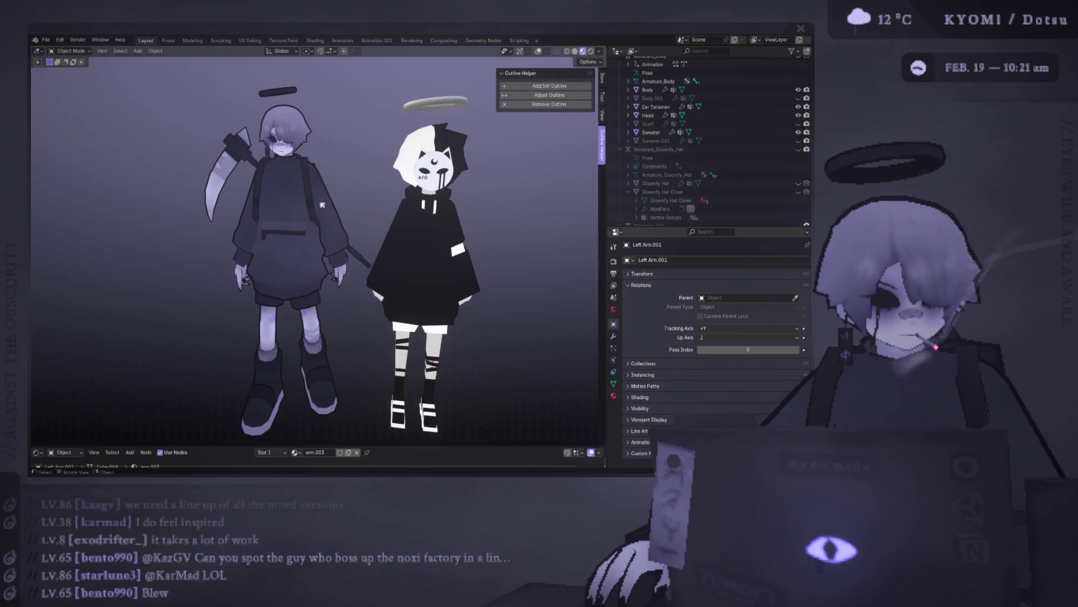
mouse_move(346, 243)
middle_mouse_down()
mouse_move(337, 207)
mouse_move(354, 209)
middle_mouse_up()
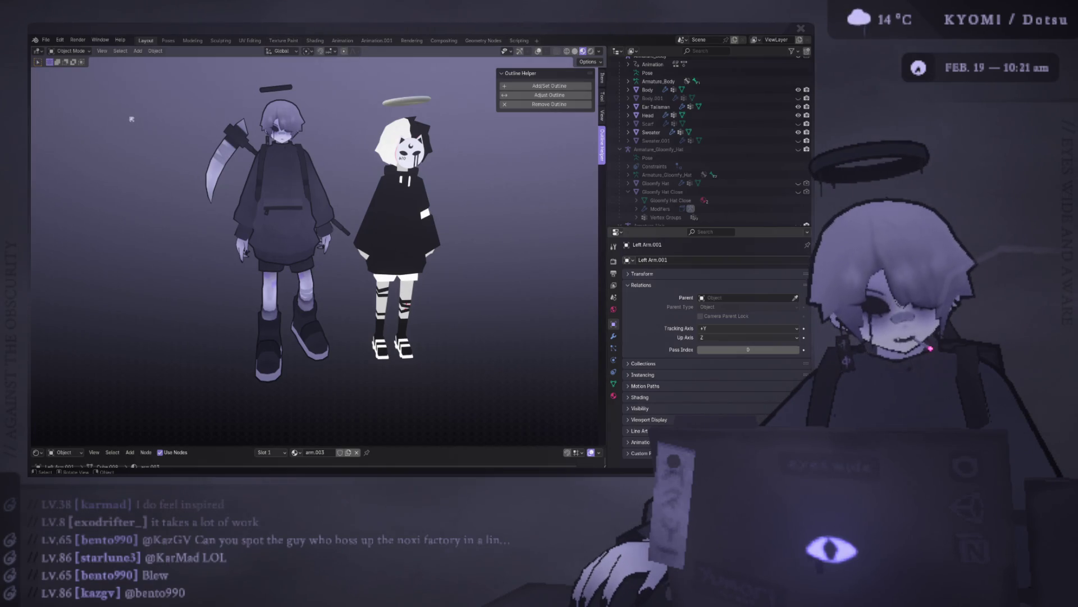
middle_click_drag(131, 119, 112, 116)
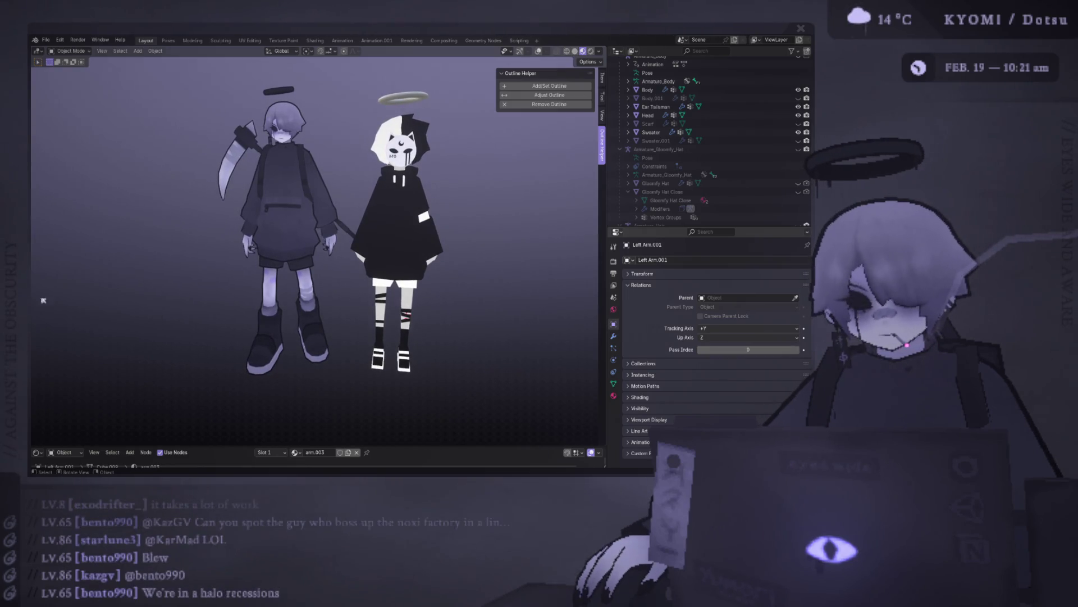
mouse_move(427, 134)
middle_mouse_down()
mouse_move(393, 163)
mouse_move(409, 159)
mouse_move(422, 178)
mouse_move(412, 197)
middle_mouse_up()
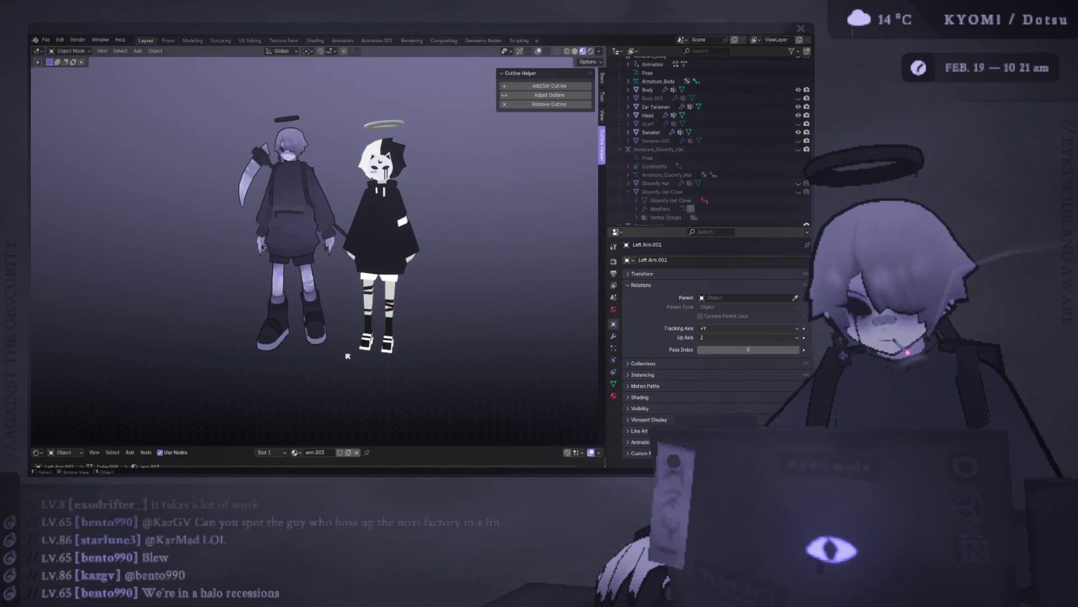
scroll(154, 242, "down", 4)
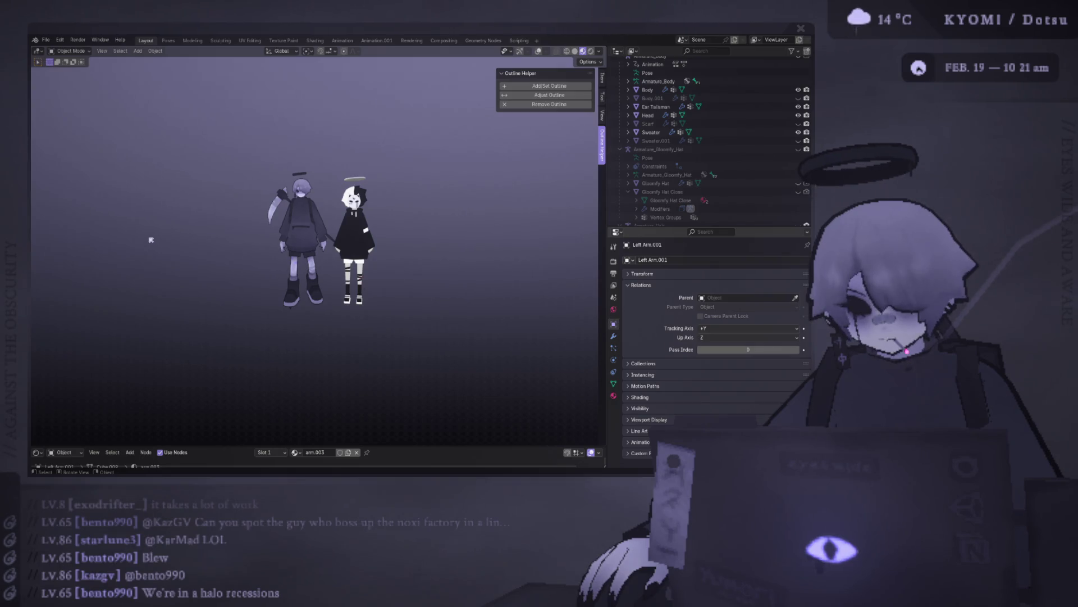
scroll(151, 240, "up", 1)
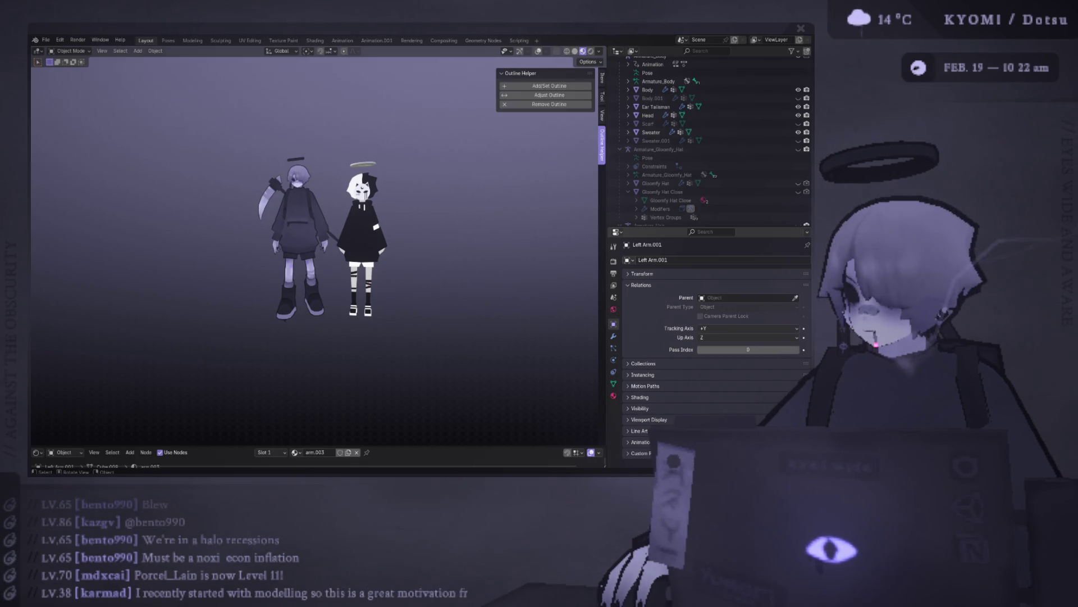
key("ctrl+v")
mouse_move(158, 190)
middle_mouse_down()
mouse_move(241, 202)
mouse_move(248, 226)
mouse_move(333, 162)
middle_mouse_up()
Turn the pasted character 180° around Z, adding a slight tilt seen from above.
key("shift+alt+z")
key("g")
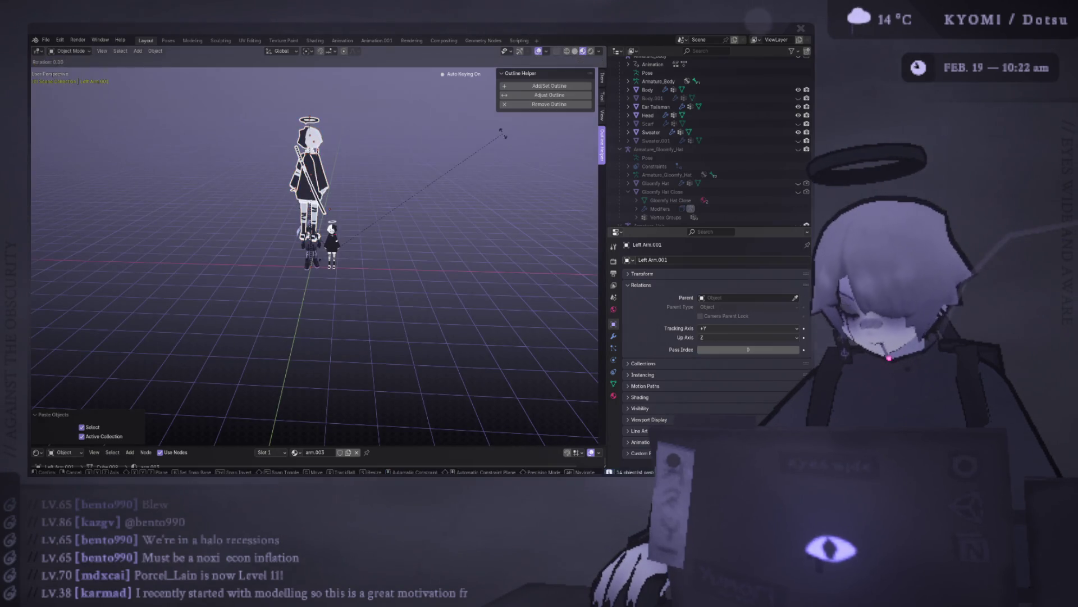
key("Escape")
key("r")
key("z")
key("1")
key("8")
key("0")
key("Return")
key("KP_7")
key("r")
left_click(480, 168)
From the back view, shrink the character to 0.432 scale and stand it beside the other two.
key("ctrl+KP_1")
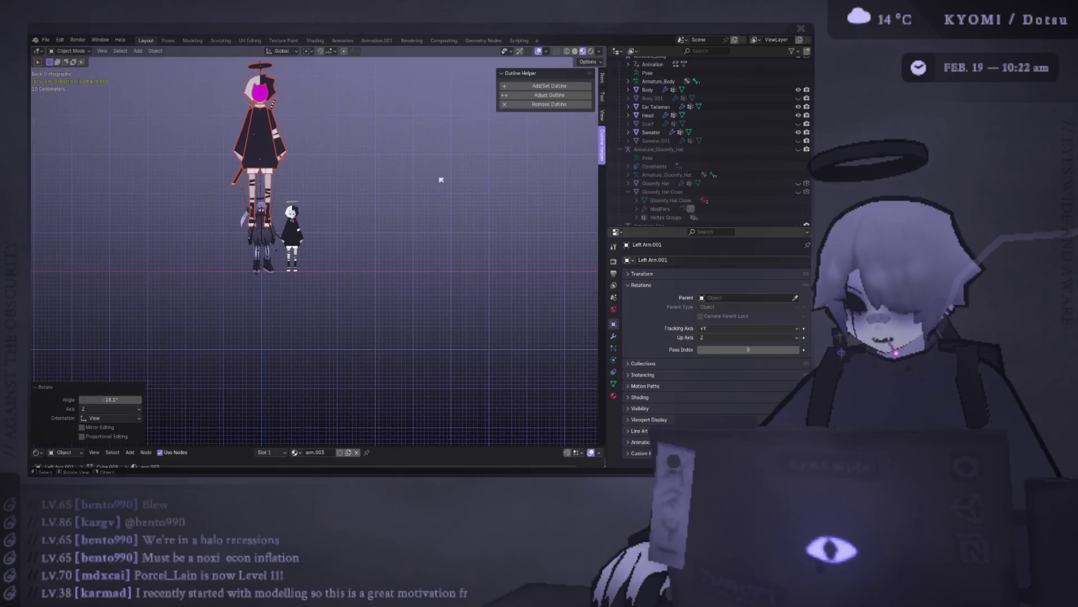
key("h")
key("alt+h")
key("g")
left_click(477, 251)
key("s")
left_click(359, 224)
key("g")
left_click(360, 223)
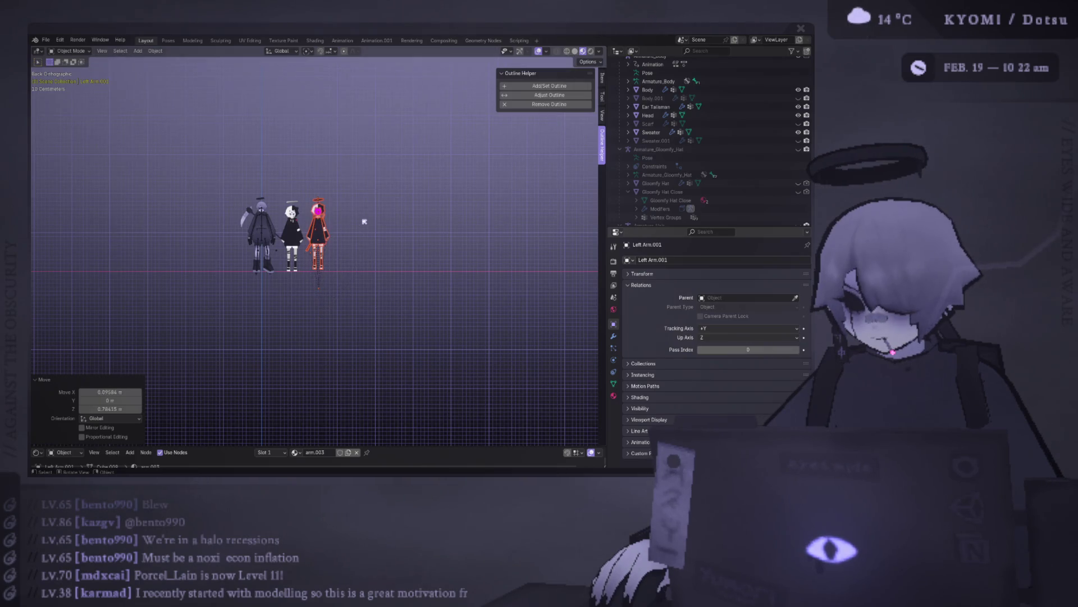
Inspect the three-character lineup up close, dipping into Edit Mode and back to Object Mode.
key("Tab")
scroll(384, 219, "up", 5)
mouse_move(385, 219)
middle_mouse_down()
mouse_move(387, 188)
mouse_move(408, 184)
middle_mouse_up()
scroll(408, 183, "up", 6)
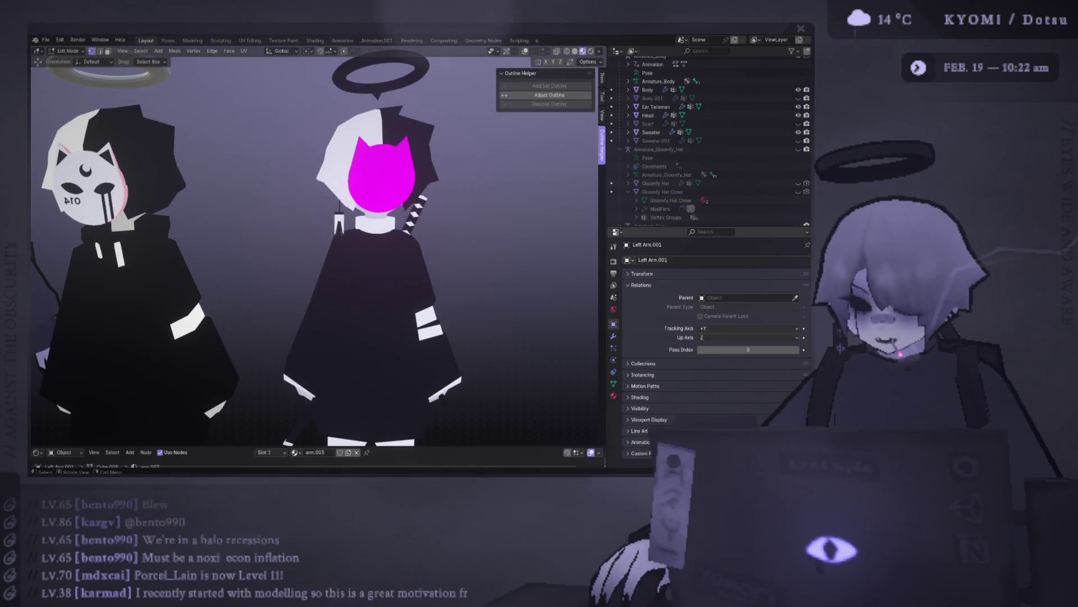
scroll(341, 234, "down", 3)
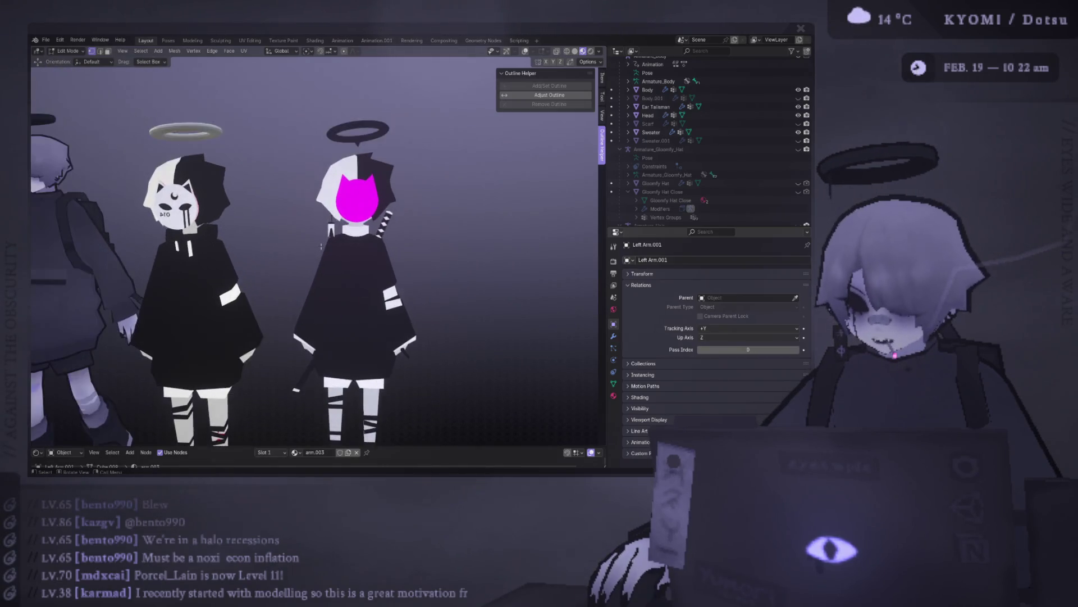
scroll(321, 246, "down", 4)
scroll(321, 246, "up", 2)
key("Tab")
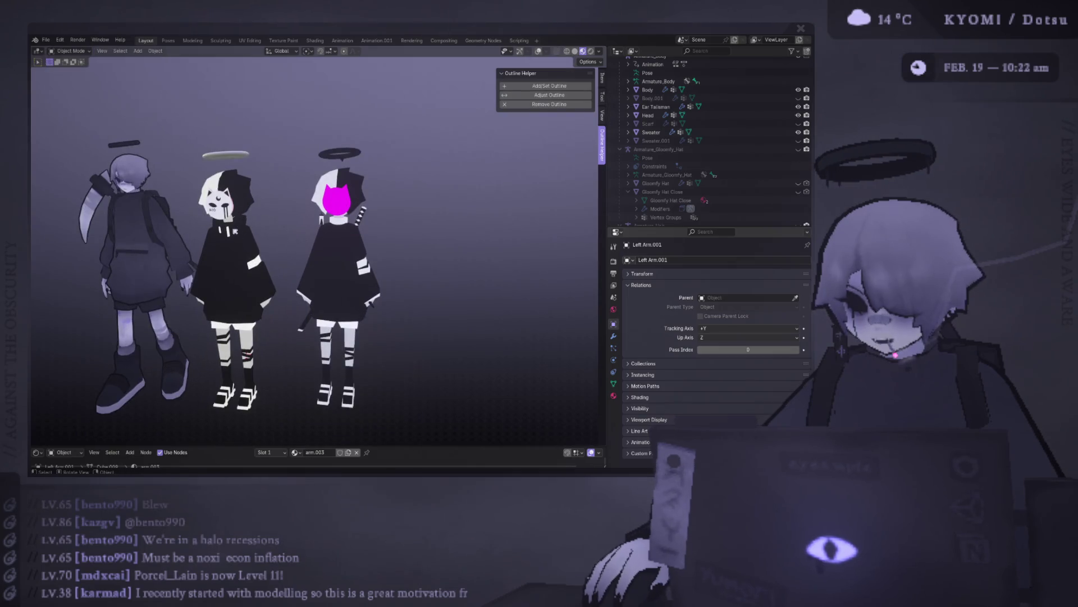
scroll(276, 264, "down", 3)
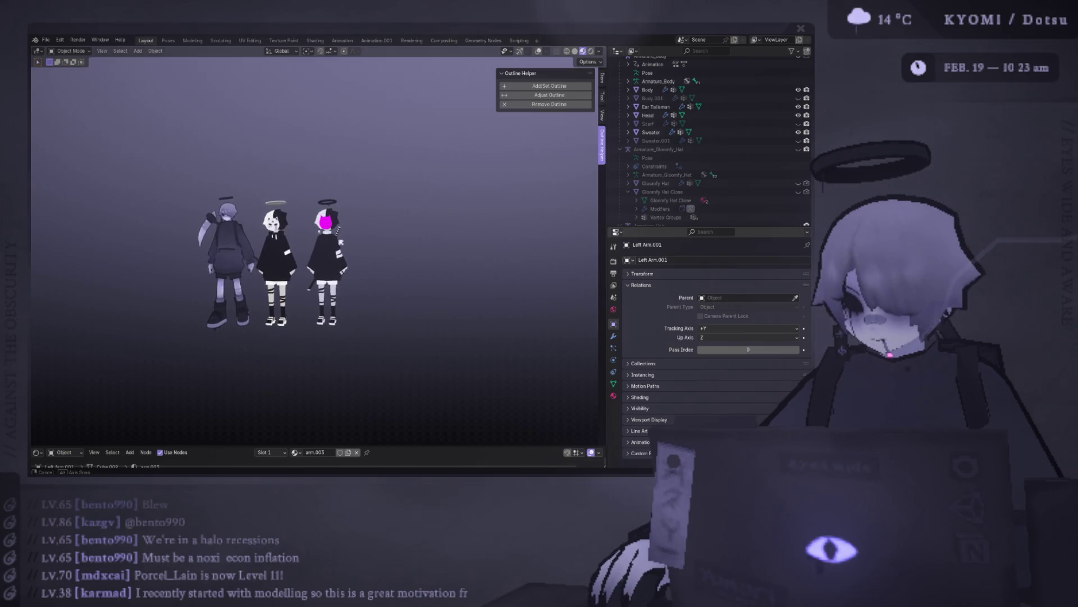
middle_click_drag(270, 258, 269, 230, "ctrl")
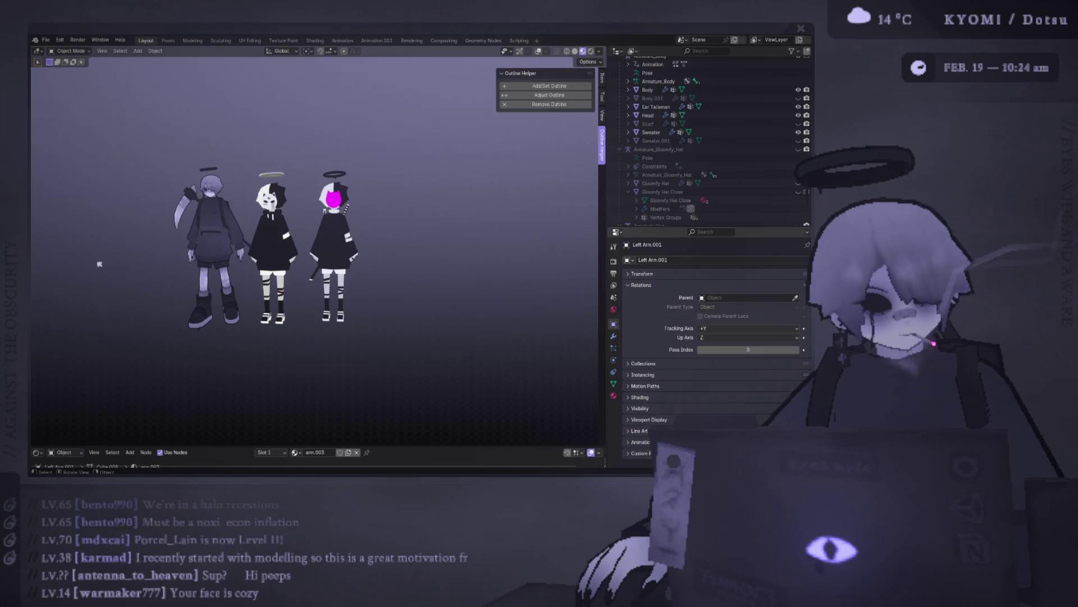
scroll(209, 227, "down", 2)
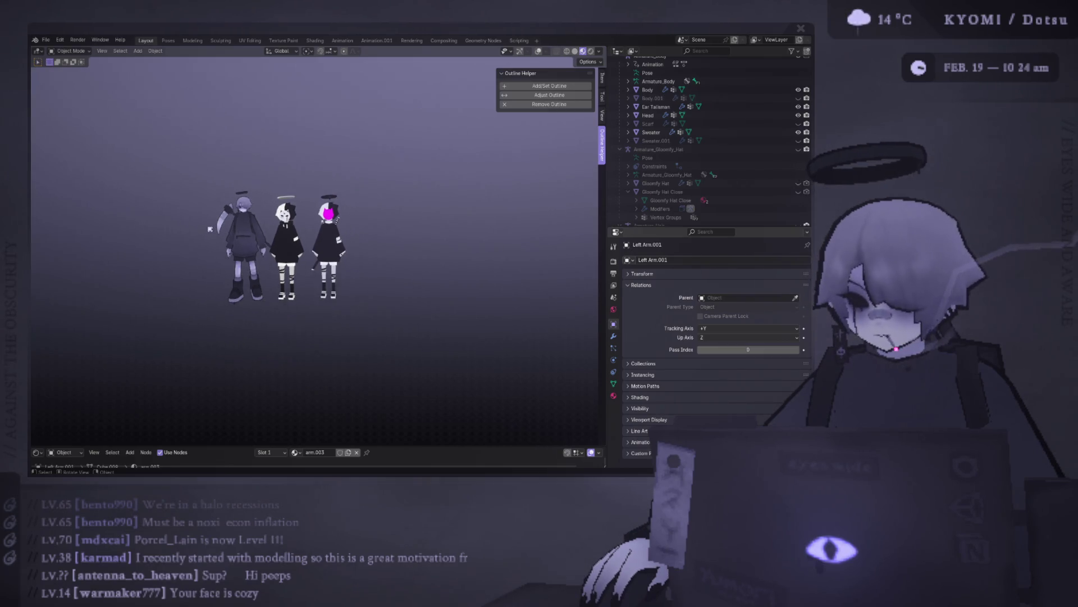
middle_click_drag(140, 241, 193, 246, "shift")
scroll(193, 246, "up", 3)
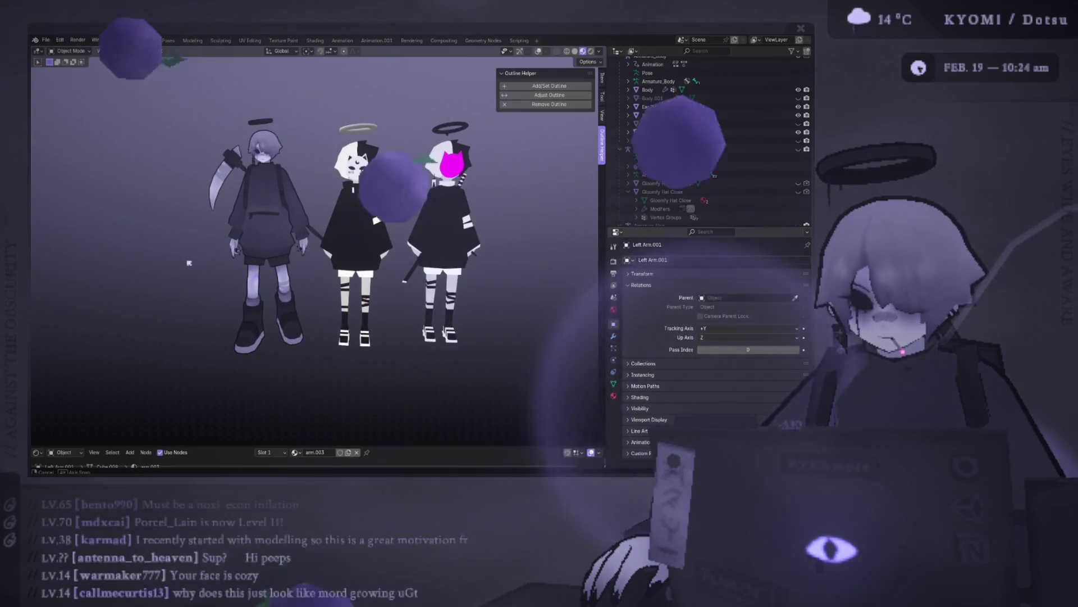
scroll(202, 270, "down", 3)
mouse_move(500, 380)
left_mouse_down()
mouse_move(309, 139)
mouse_move(319, 147)
left_mouse_up()
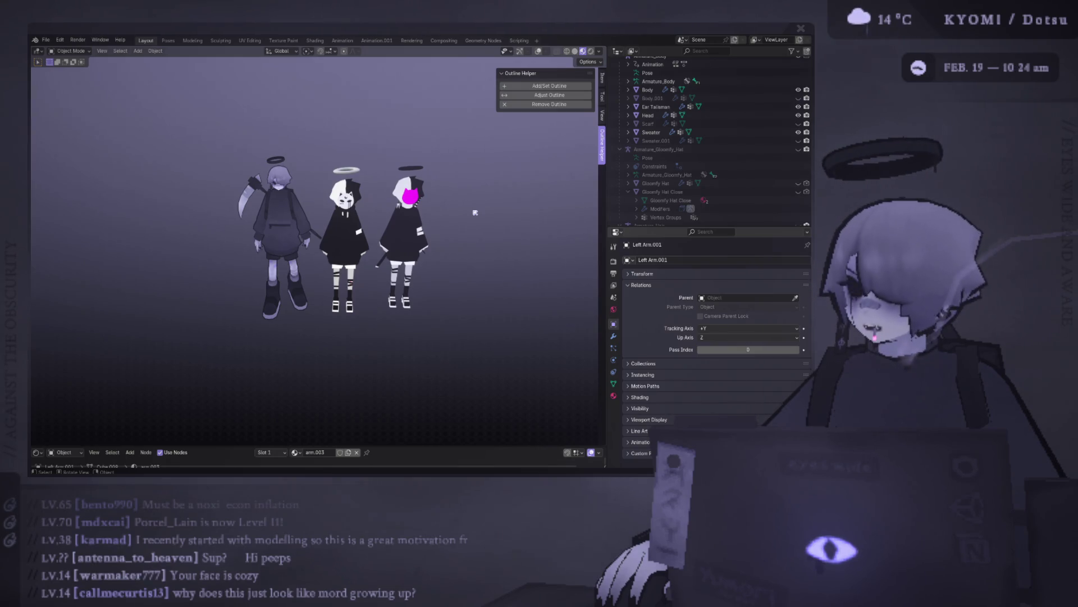
mouse_move(475, 213)
middle_mouse_down()
mouse_move(495, 278)
mouse_move(369, 237)
middle_mouse_up()
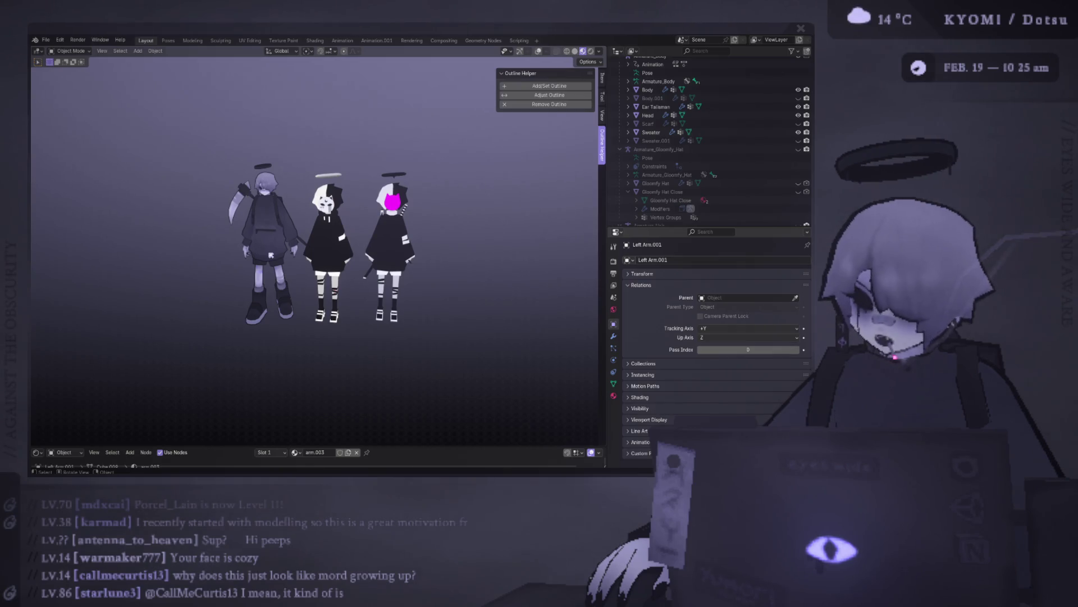
scroll(271, 256, "up", 2)
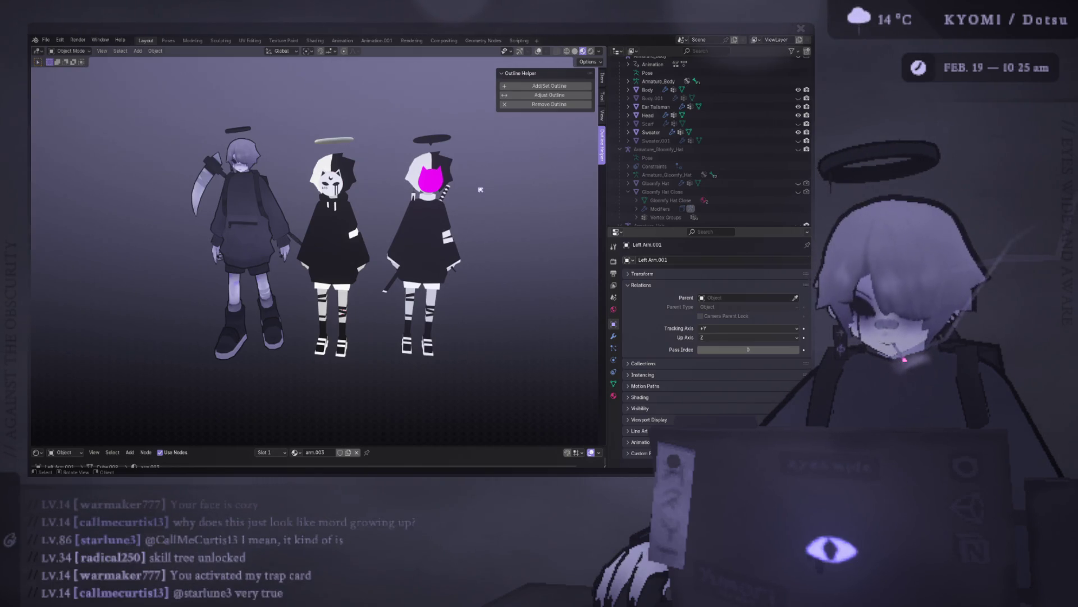
scroll(431, 219, "down", 3)
middle_click_drag(398, 193, 381, 195)
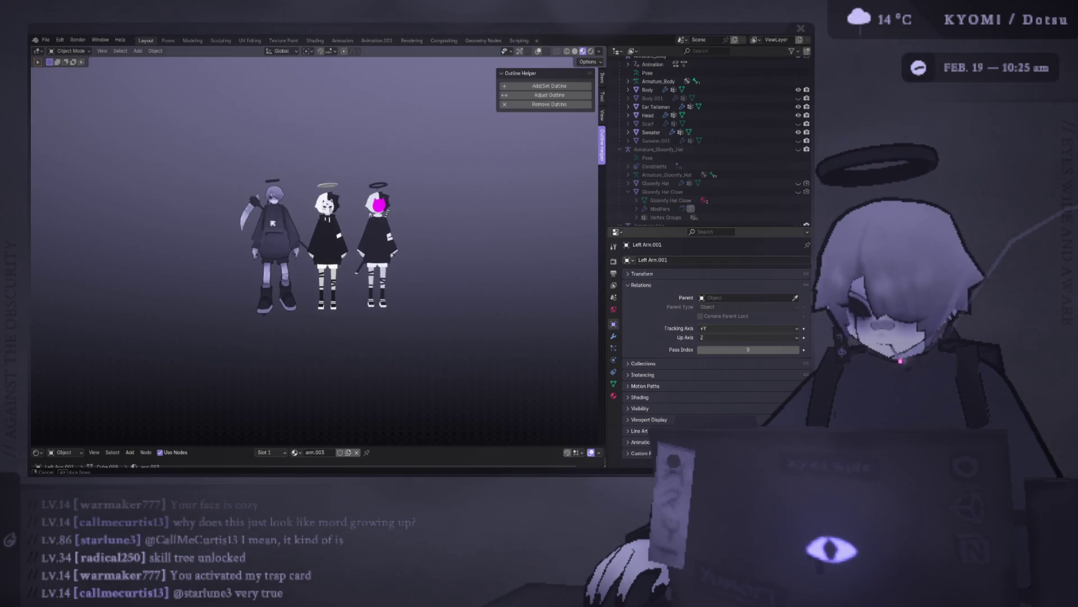
scroll(315, 247, "up", 5)
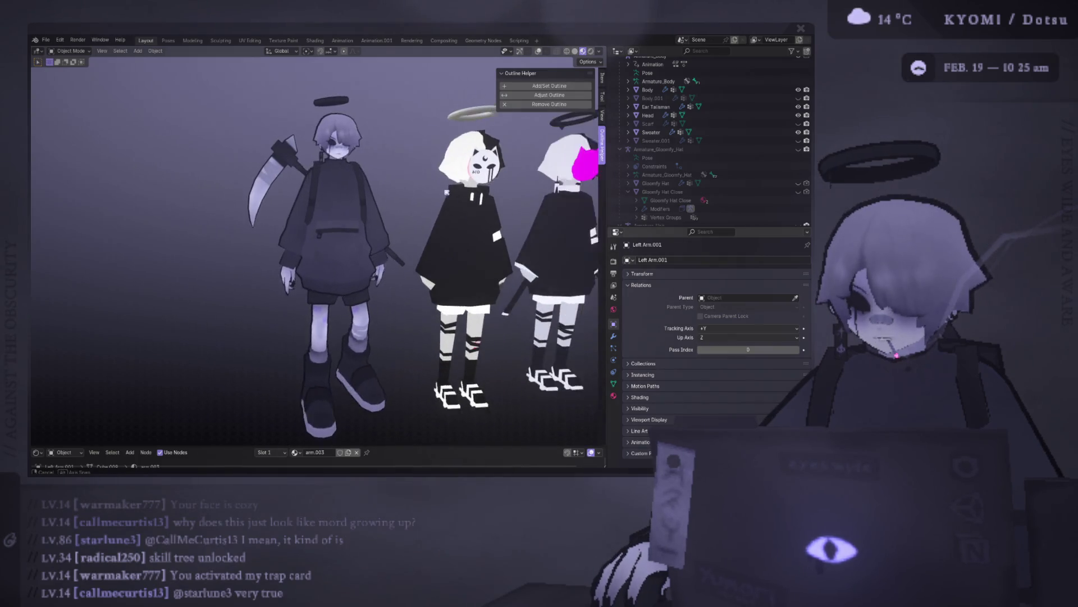
scroll(315, 248, "down", 3)
middle_click_drag(315, 248, 298, 249)
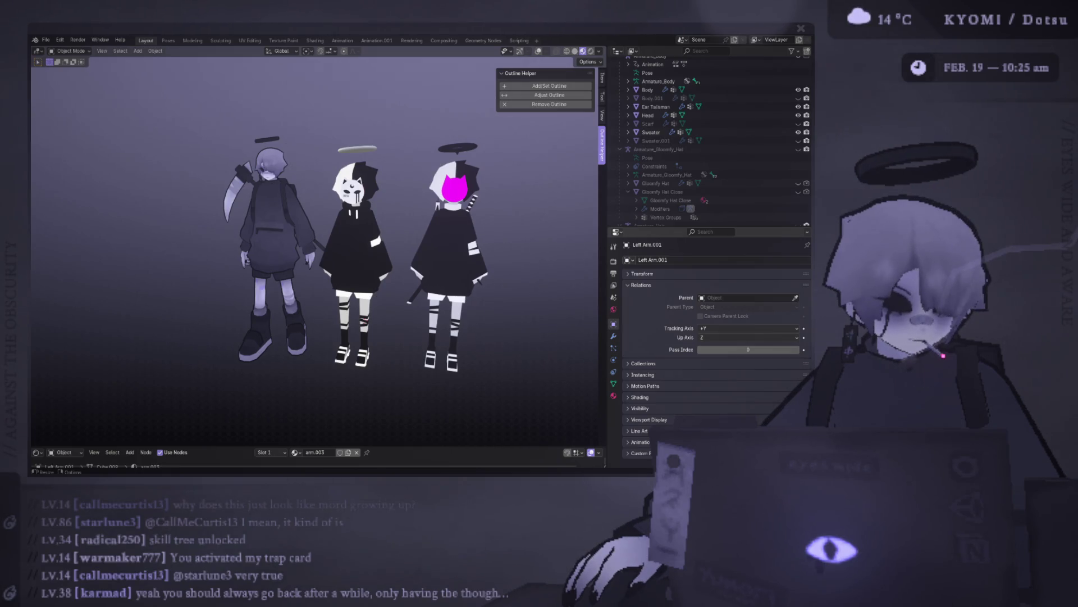
mouse_move(140, 270)
middle_mouse_down()
mouse_move(170, 270)
mouse_move(156, 273)
middle_mouse_up()
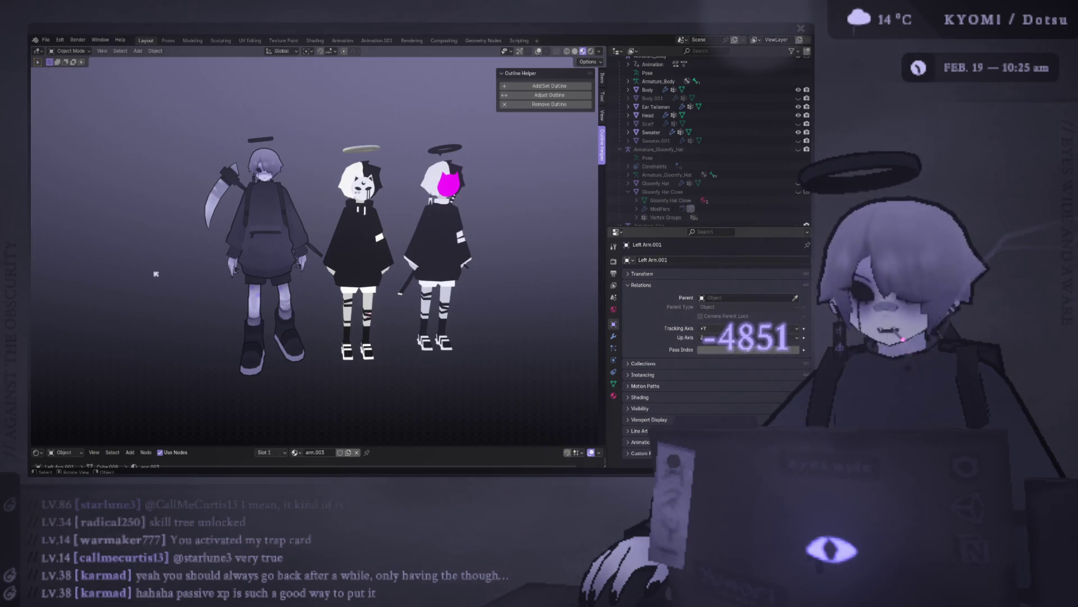
scroll(213, 281, "down", 2)
Save, undo until both cat-masked figures vanish, then save the lone hooded character again.
key("ctrl+s")
key("ctrl+z")
key("ctrl+z")
key("ctrl+z")
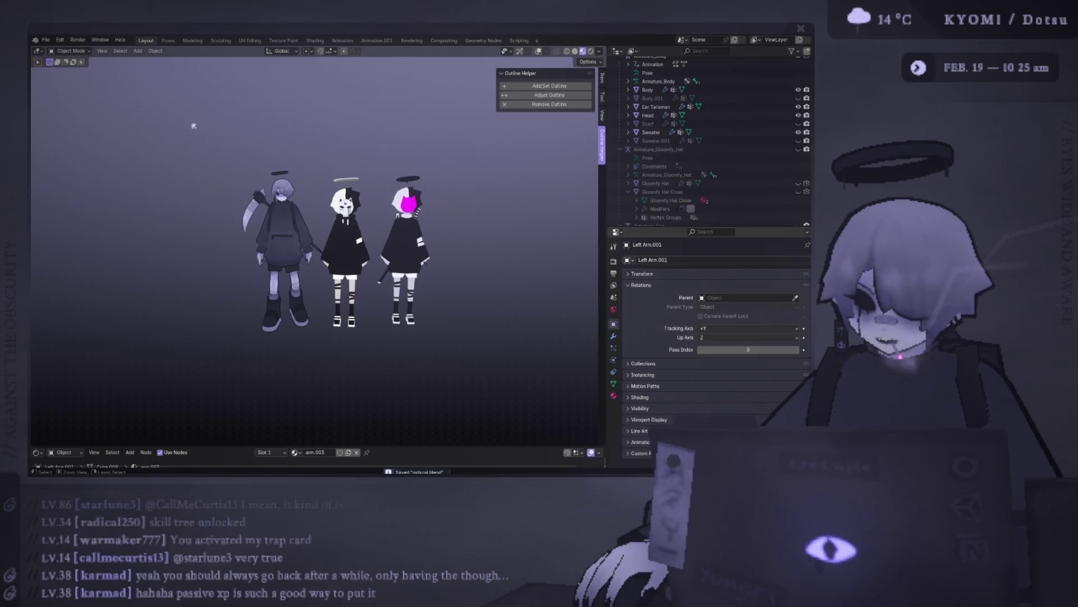
key("ctrl+z")
key("ctrl+z")
key("ctrl+z")
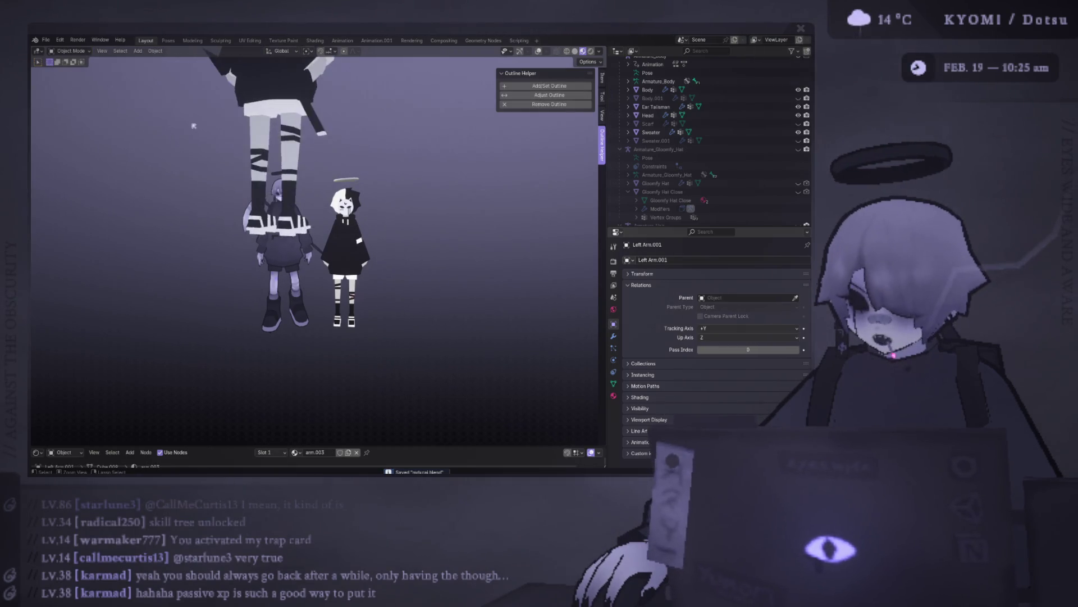
key("ctrl+shift+z")
key("ctrl+shift+z")
key("ctrl+shift+z")
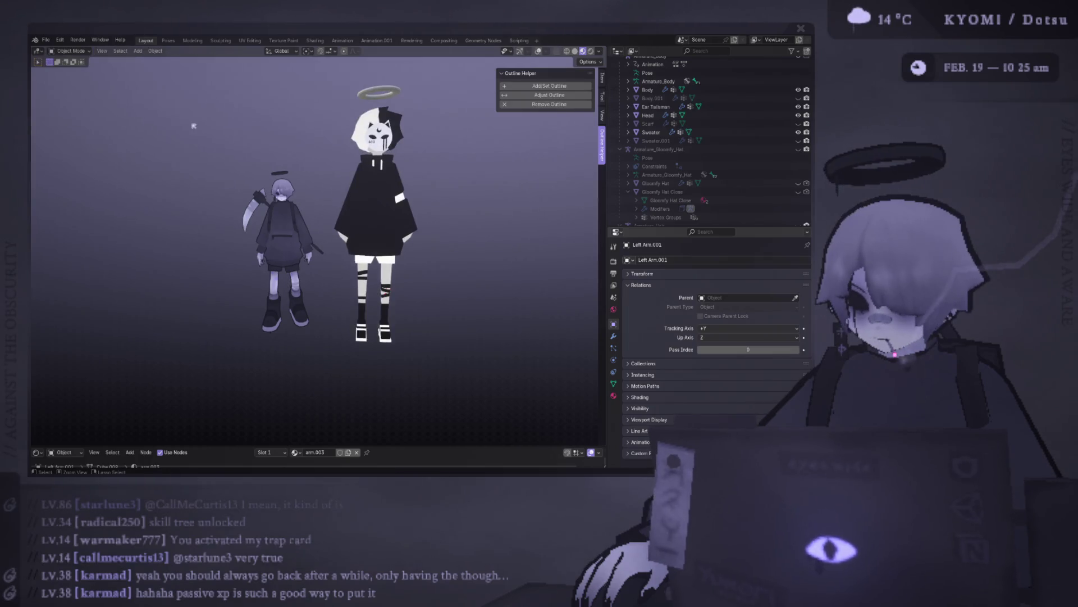
key("ctrl+z")
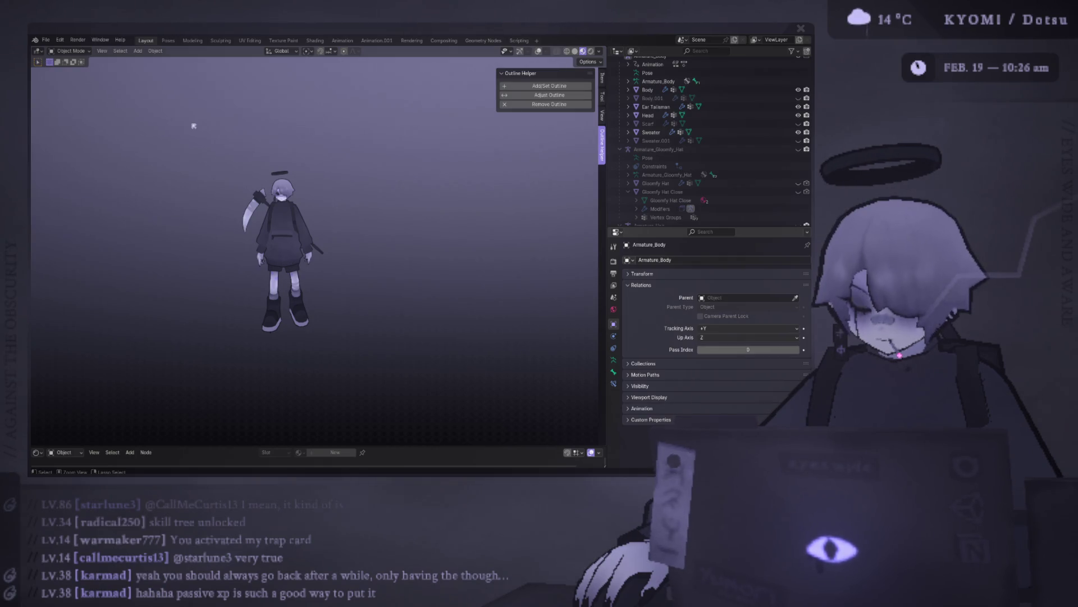
key("ctrl+s")
mouse_move(193, 126)
middle_mouse_down()
mouse_move(152, 155)
mouse_move(223, 144)
middle_mouse_up()
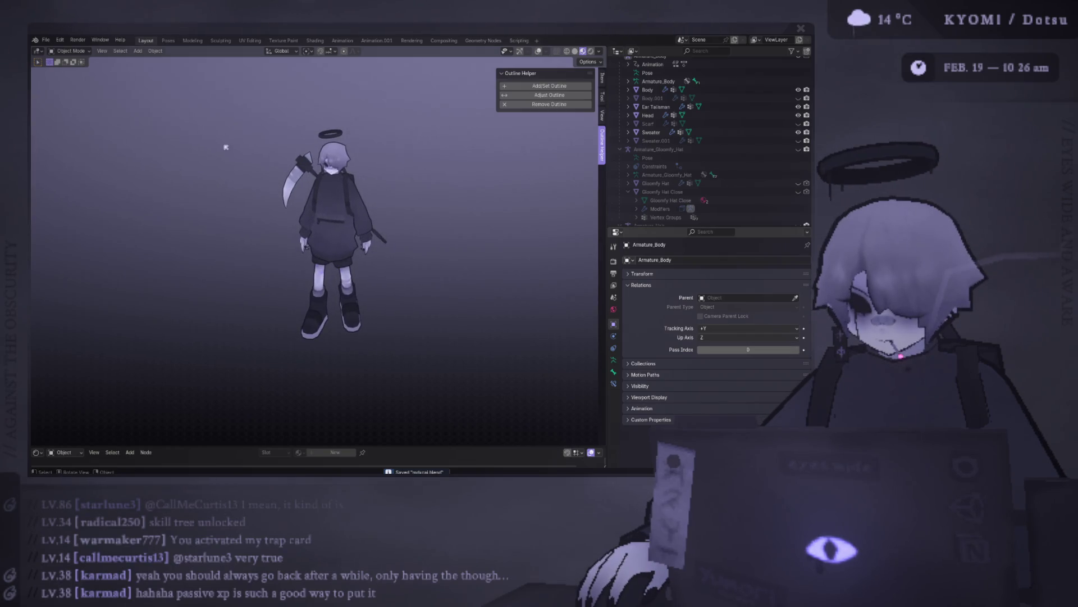
left_click(46, 39)
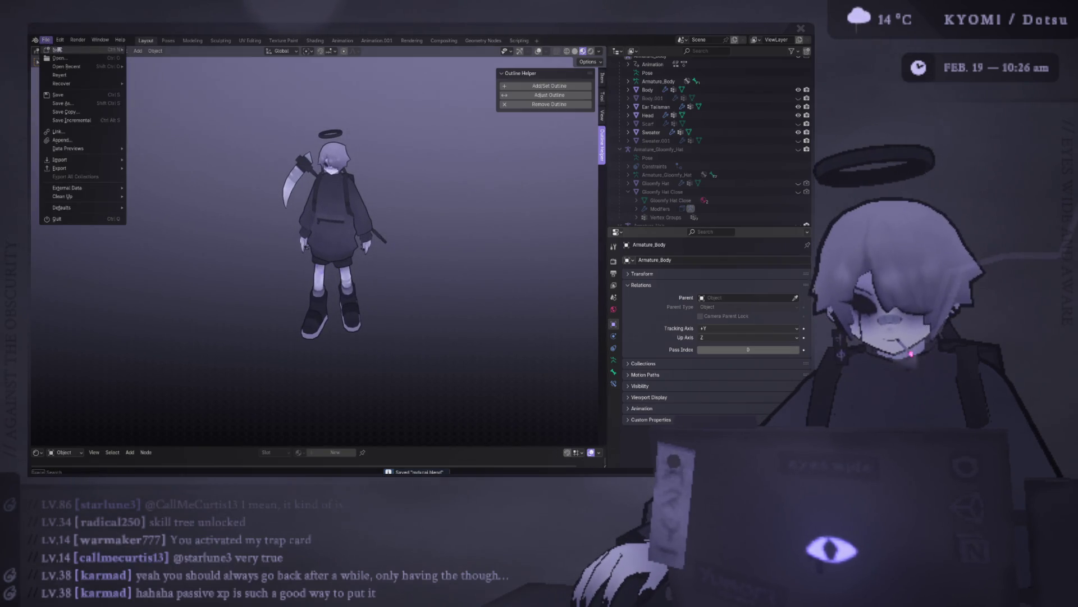
Dismiss the File menu and orbit and pan to view the hooded character from below and front.
mouse_move(67, 66)
key("Escape")
key("Escape")
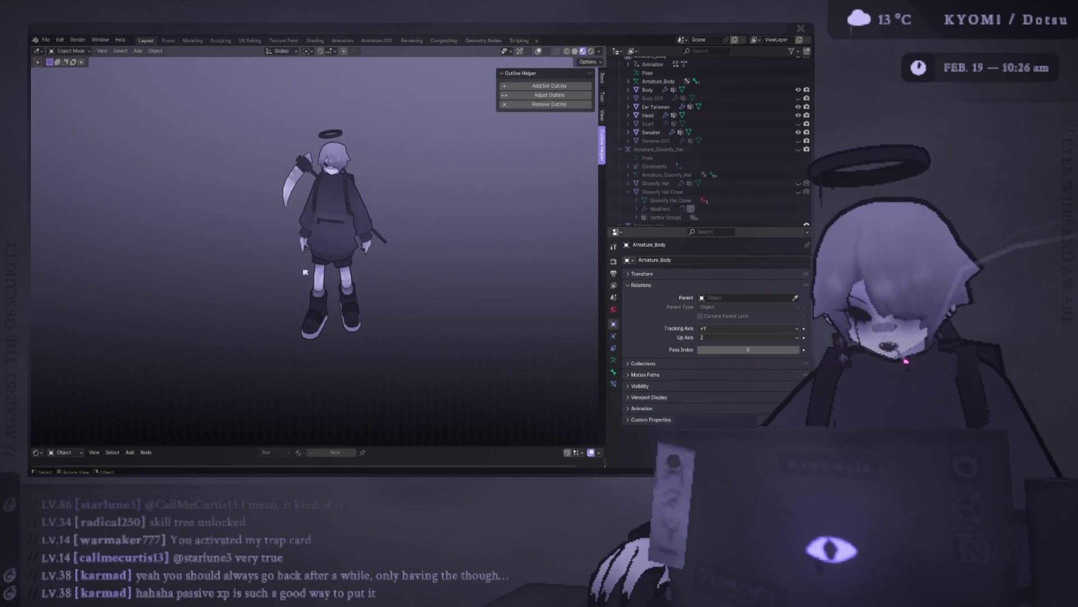
mouse_move(247, 329)
middle_mouse_down()
mouse_move(250, 296)
mouse_move(260, 301)
mouse_move(230, 295)
middle_mouse_up()
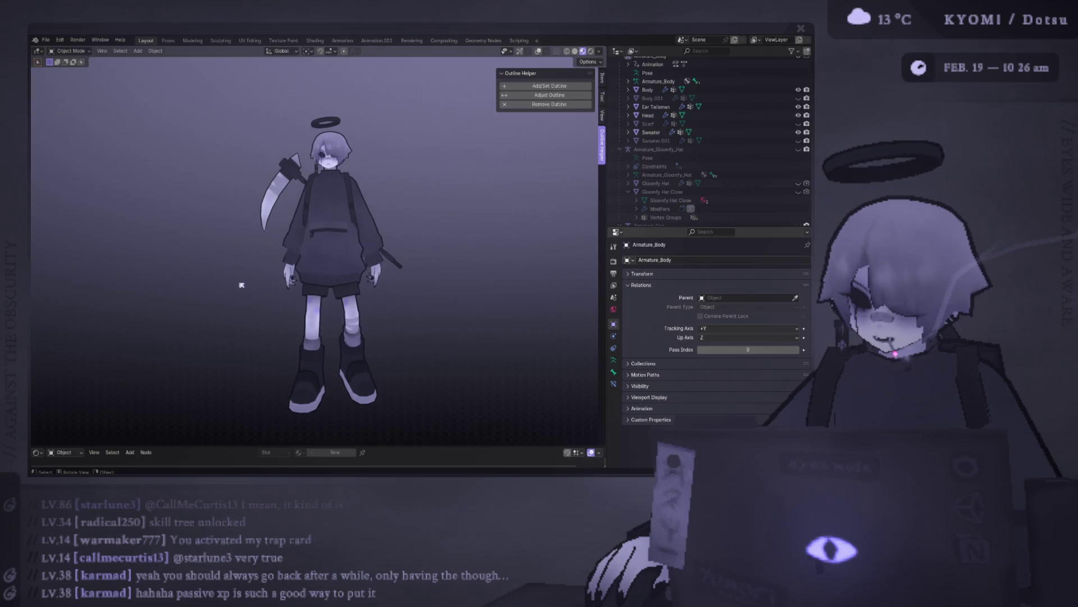
mouse_move(227, 288)
middle_mouse_down()
mouse_move(348, 242)
mouse_move(438, 238)
mouse_move(498, 291)
middle_mouse_up()
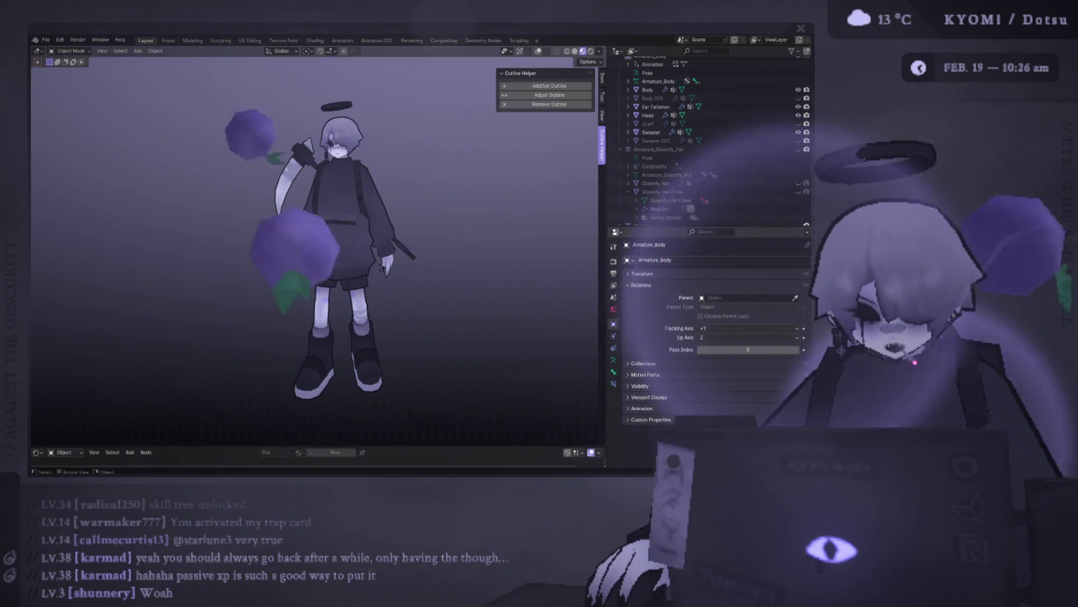
middle_click_drag(302, 227, 335, 302, "shift")
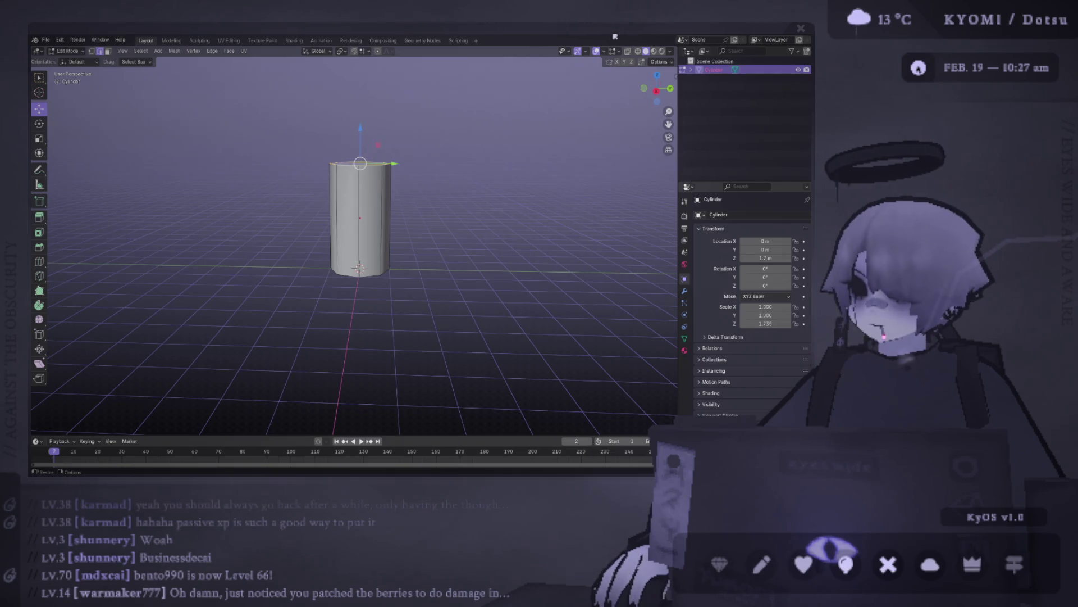
Zoom in and select the octagonal cylinder's whole top edge loop in edge mode.
mouse_move(390, 186)
middle_mouse_down("ctrl")
mouse_move(390, 143)
mouse_move(335, 235)
mouse_move(339, 224)
middle_mouse_up("ctrl")
key("alt+a")
left_click(335, 235, "alt")
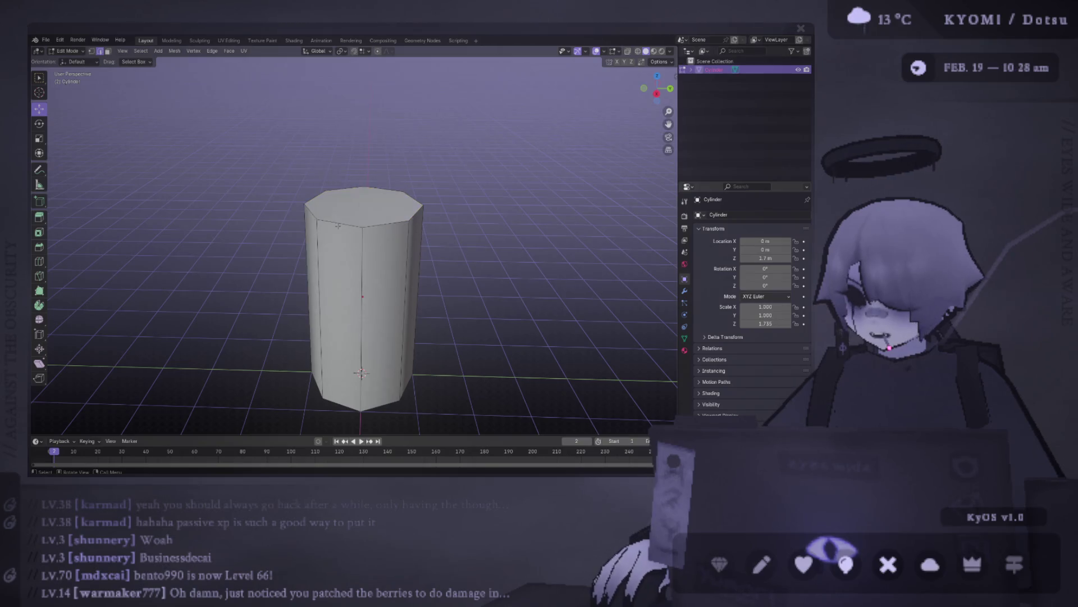
left_click(250, 187)
key("1")
left_click(346, 216, "alt")
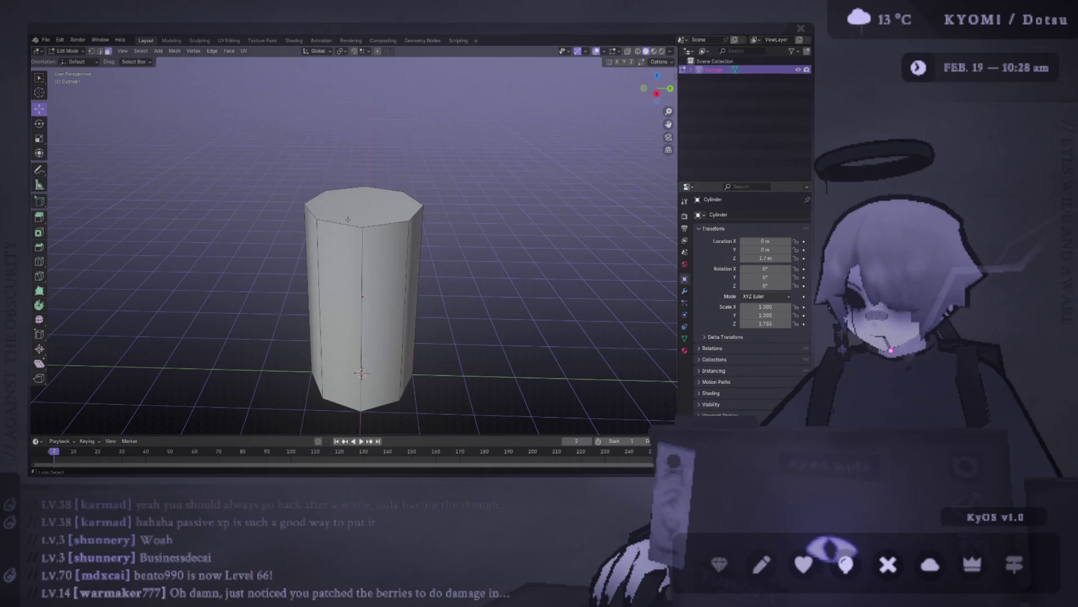
left_click(262, 191)
key("2")
left_click(342, 225, "alt")
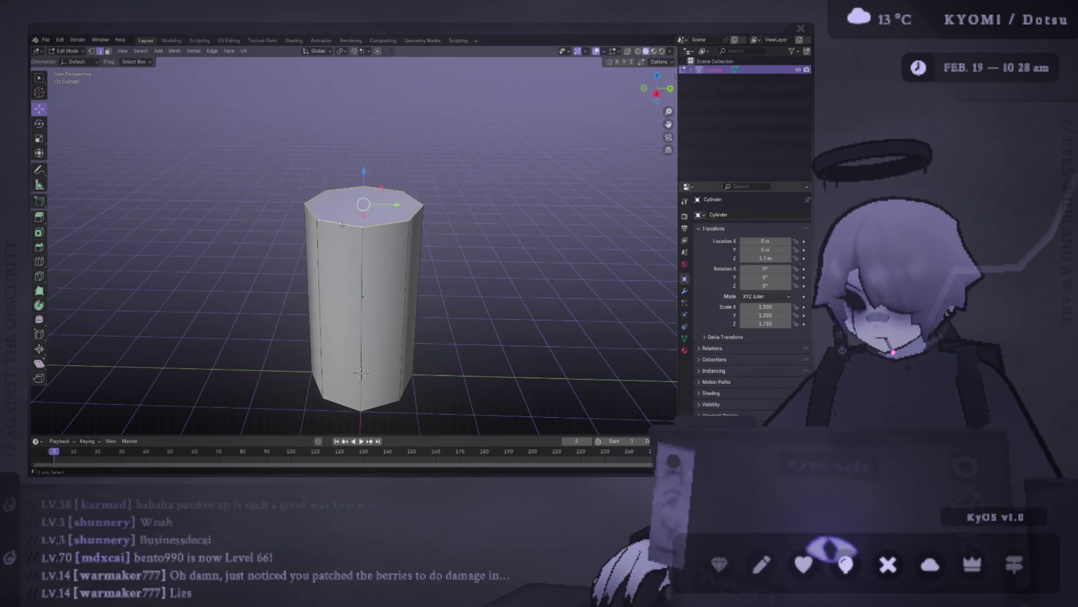
Bevel the selected top edges of the cylinder and check it from the right side view.
mouse_move(416, 223)
middle_mouse_down("shift")
mouse_move(384, 117)
mouse_move(349, 103)
mouse_move(356, 234)
mouse_move(415, 207)
middle_mouse_up("shift")
scroll(382, 219, "down", 2)
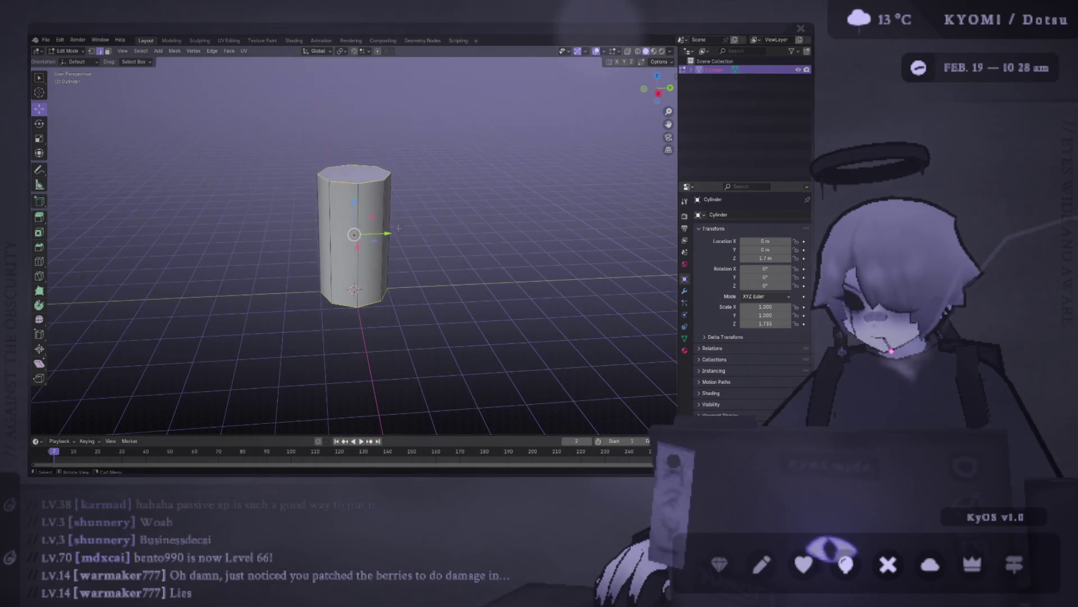
key("ctrl+b")
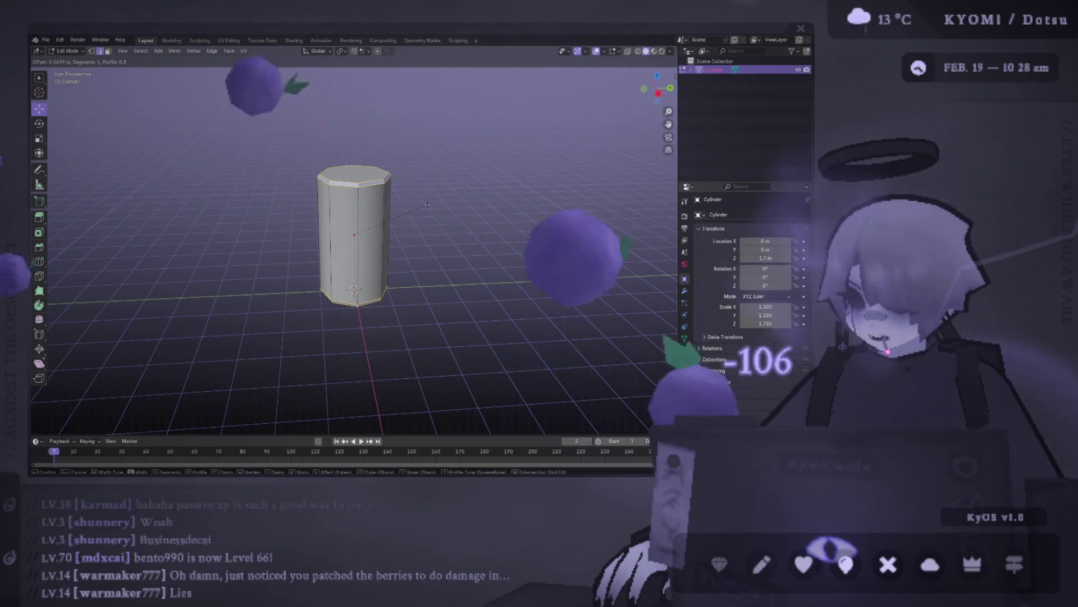
left_click(427, 205)
key("KP_3")
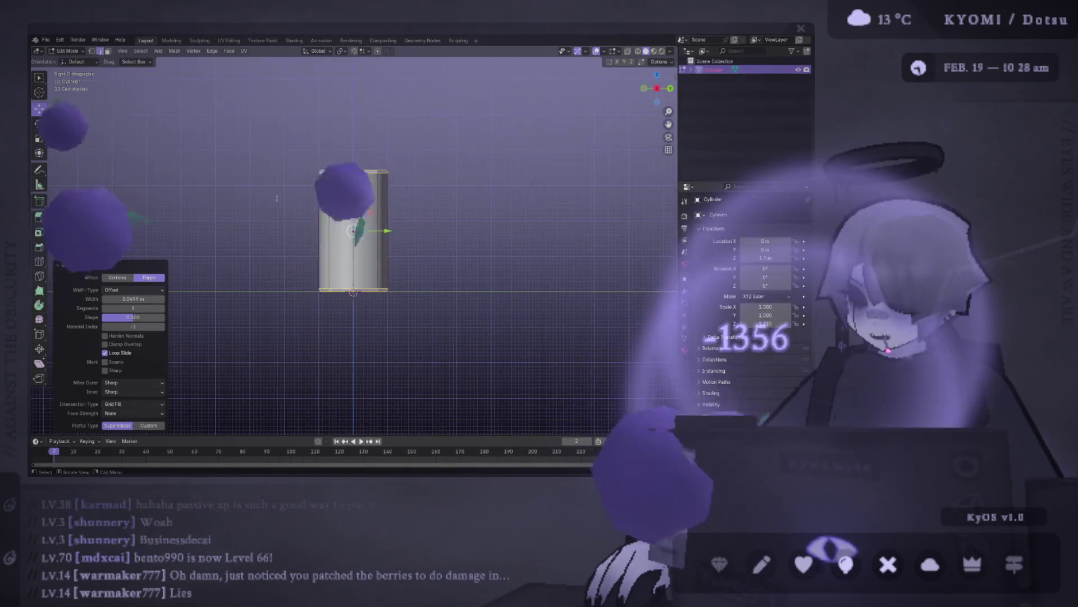
key("Tab")
key("Tab")
mouse_move(267, 198)
middle_mouse_down()
mouse_move(305, 196)
mouse_move(303, 219)
mouse_move(290, 174)
mouse_move(330, 220)
middle_mouse_up()
scroll(281, 196, "down", 5)
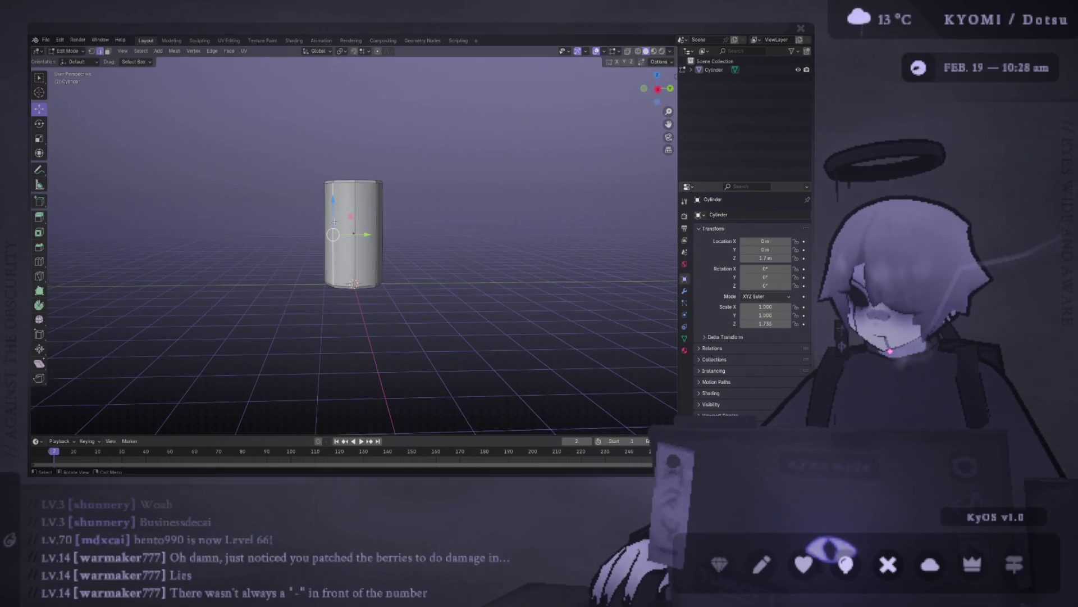
Reselect the top edge loop, raise it slightly along Z, and return to Object Mode.
key("a")
scroll(394, 234, "up", 3)
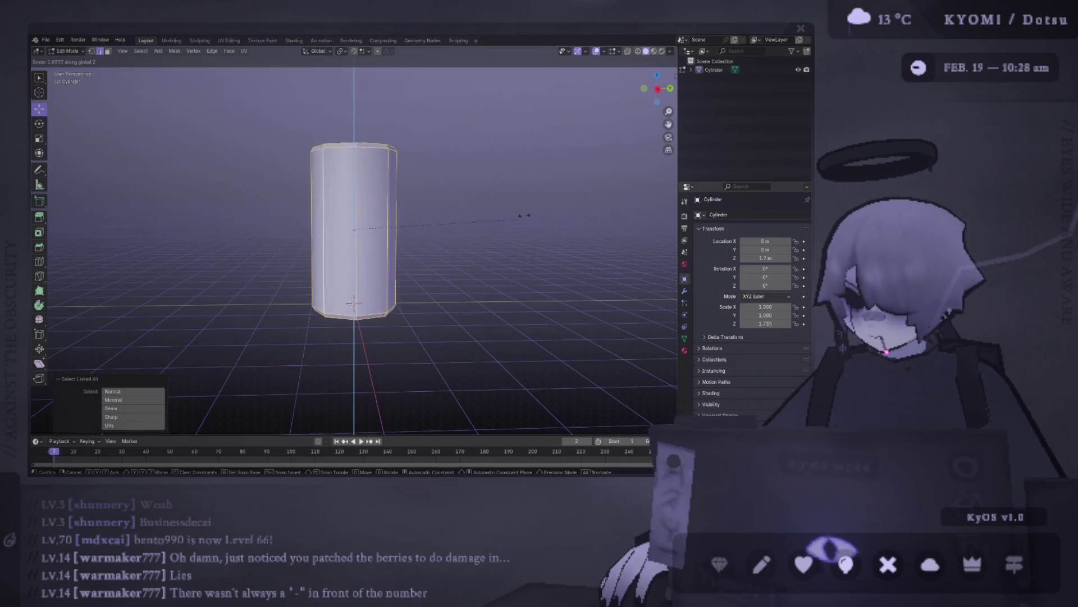
left_click(426, 234)
mouse_move(426, 234)
middle_mouse_down()
mouse_move(302, 207)
mouse_move(326, 190)
middle_mouse_up()
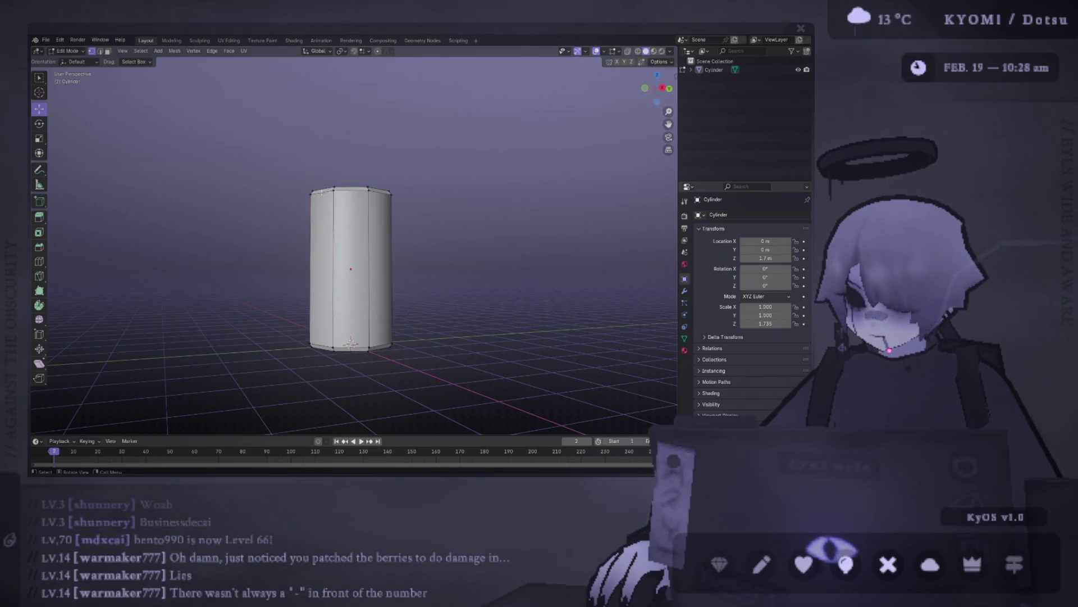
left_click(323, 192, "alt")
key("KP_3")
mouse_move(348, 174)
left_mouse_down()
mouse_move(350, 155)
mouse_move(353, 173)
left_mouse_up()
mouse_move(353, 172)
middle_mouse_down()
mouse_move(193, 222)
mouse_move(650, 258)
mouse_move(399, 233)
mouse_move(388, 247)
middle_mouse_up()
key("Tab")
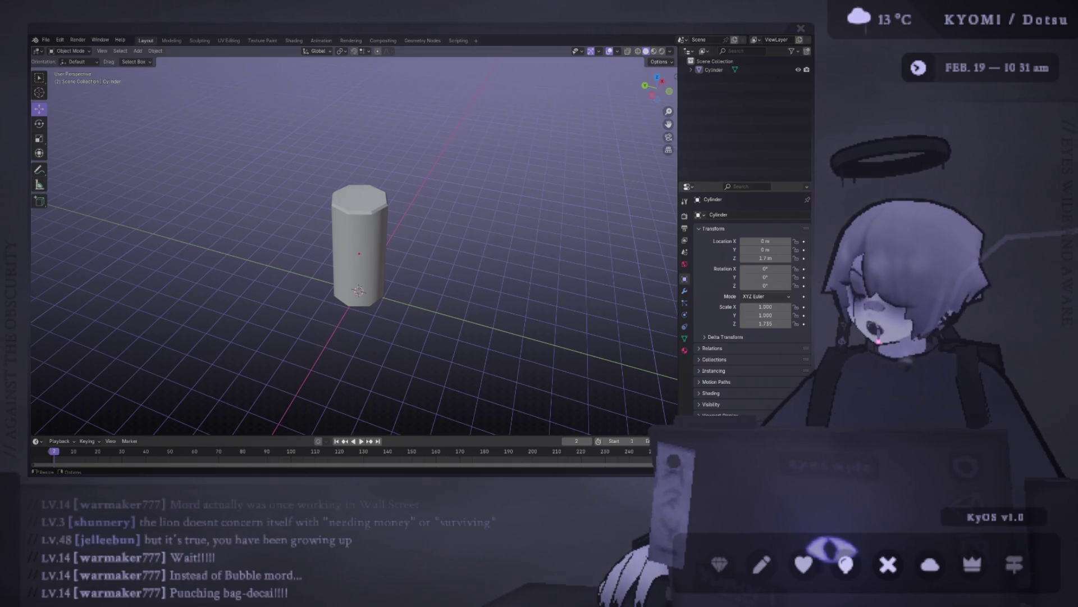
left_click(46, 40)
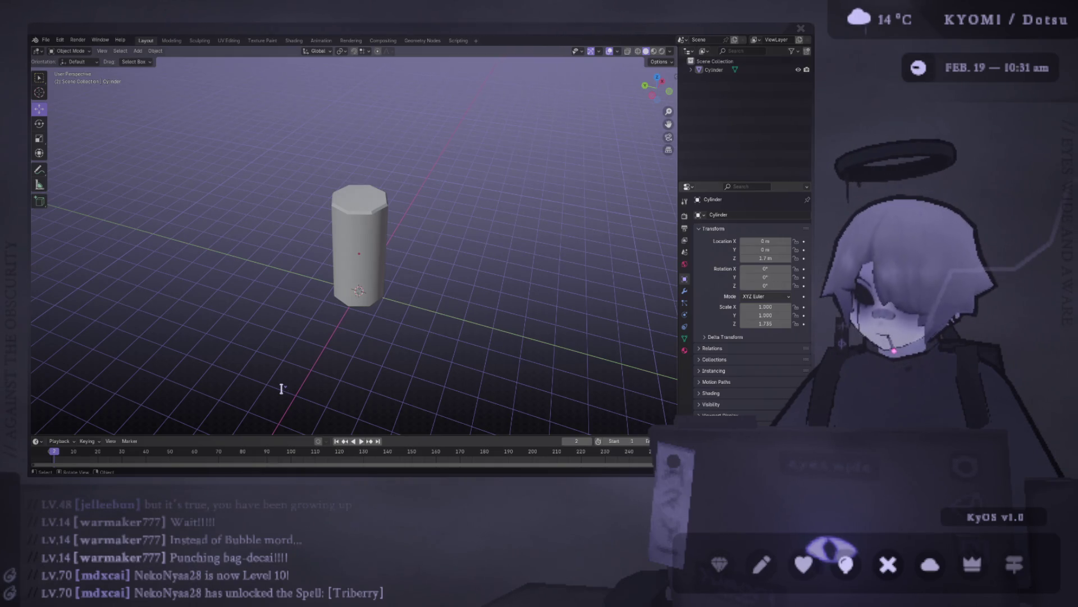
Save the file as punching bag.blend.
key("ctrl+s")
middle_click_drag(465, 286, 448, 214)
scroll(448, 214, "up", 4)
Keep the Cylinder object's name unchanged and put the cylinder into Edit Mode.
double_click(725, 69)
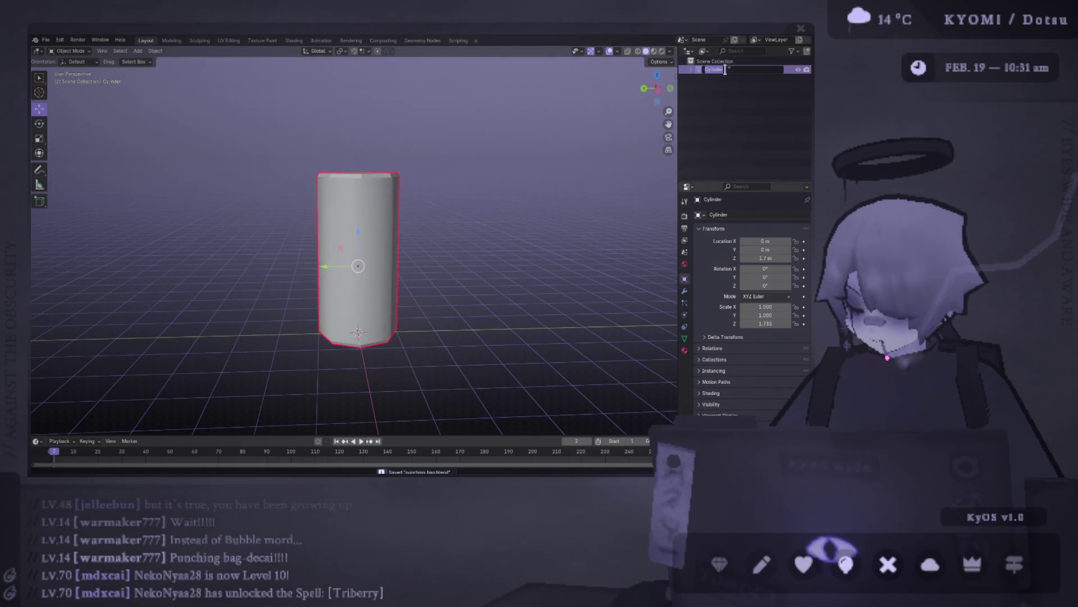
key("Escape")
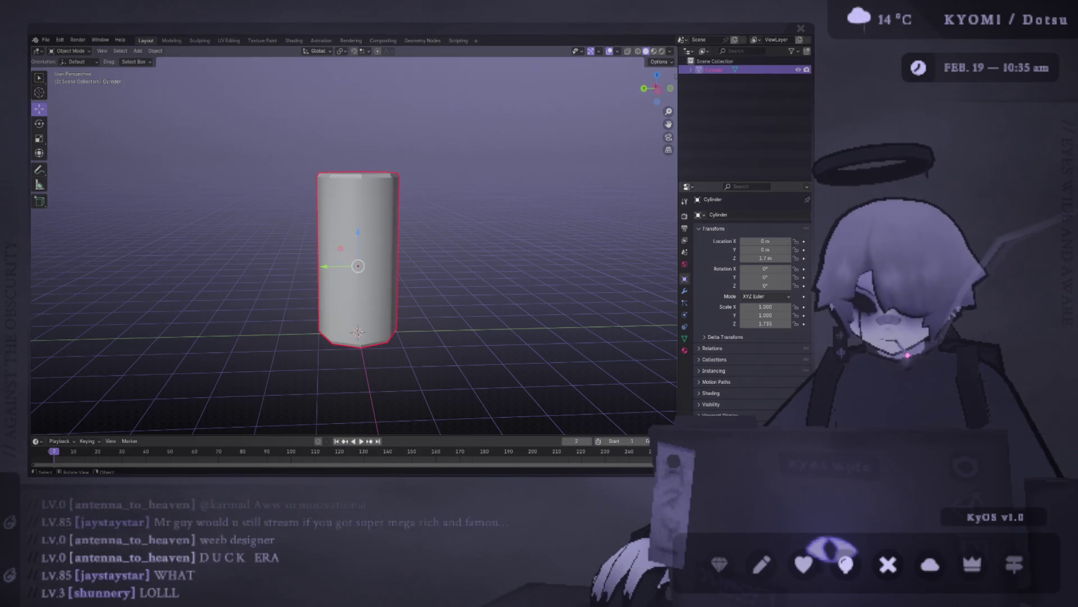
mouse_move(358, 179)
middle_mouse_down()
mouse_move(357, 204)
mouse_move(331, 163)
middle_mouse_up()
key("Tab")
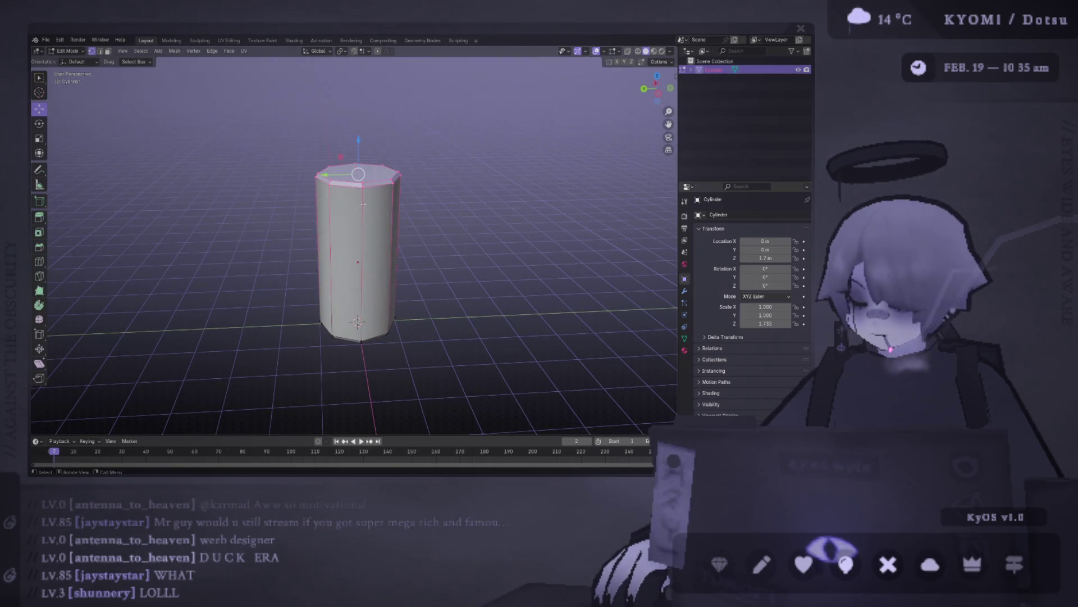
Save punching bag.blend, clear the top-face selection, and save it once more.
key("ctrl+s")
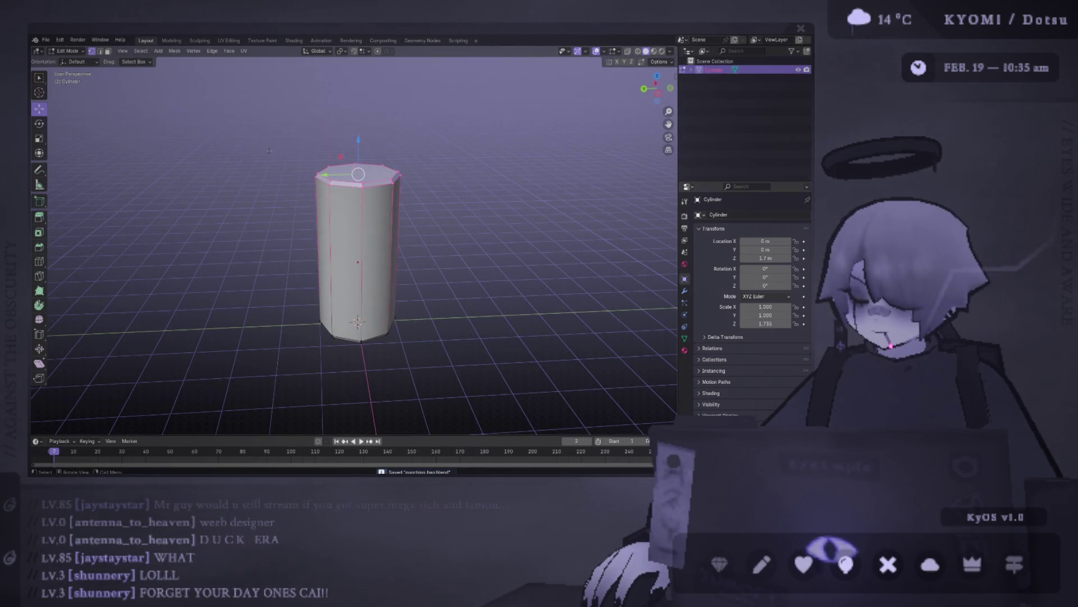
left_click(359, 226)
middle_click_drag(360, 225, 376, 225)
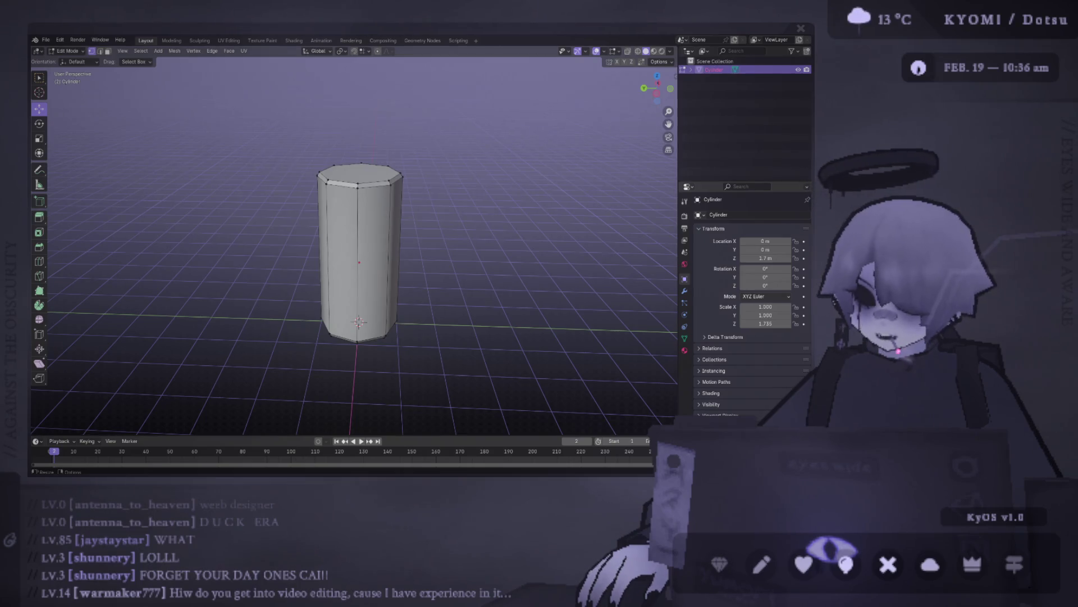
key("ctrl+s")
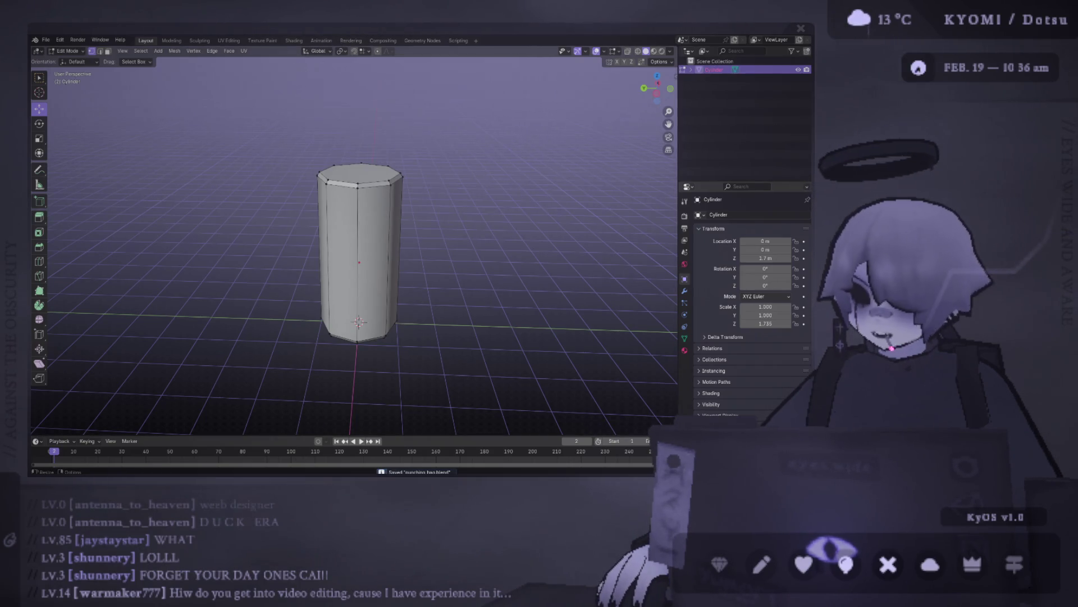
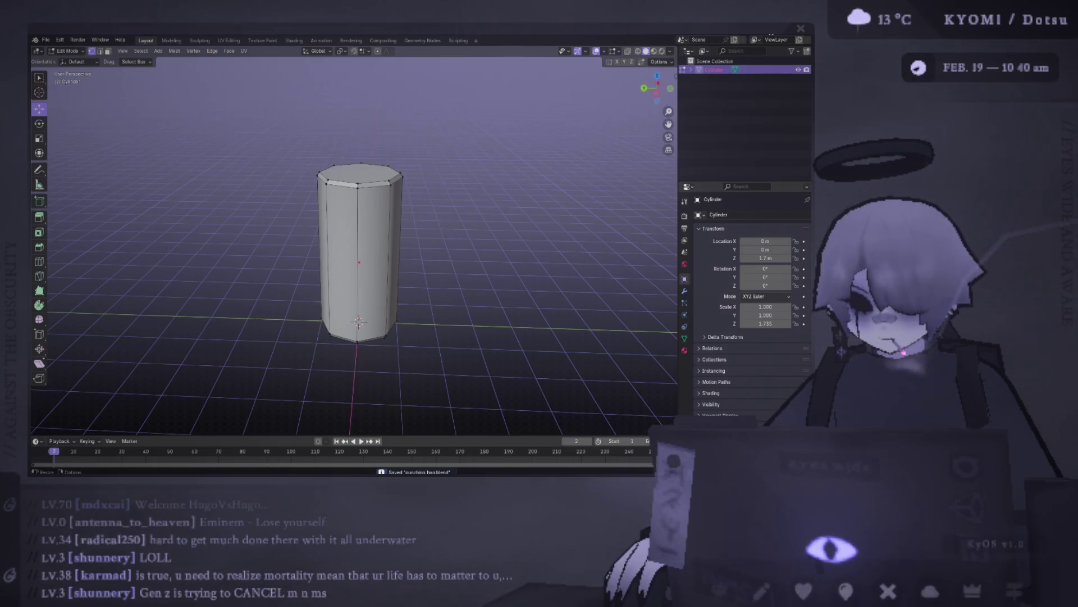
Switch from Blender to the Unity editor showing the test level.
mouse_move(825, 575)
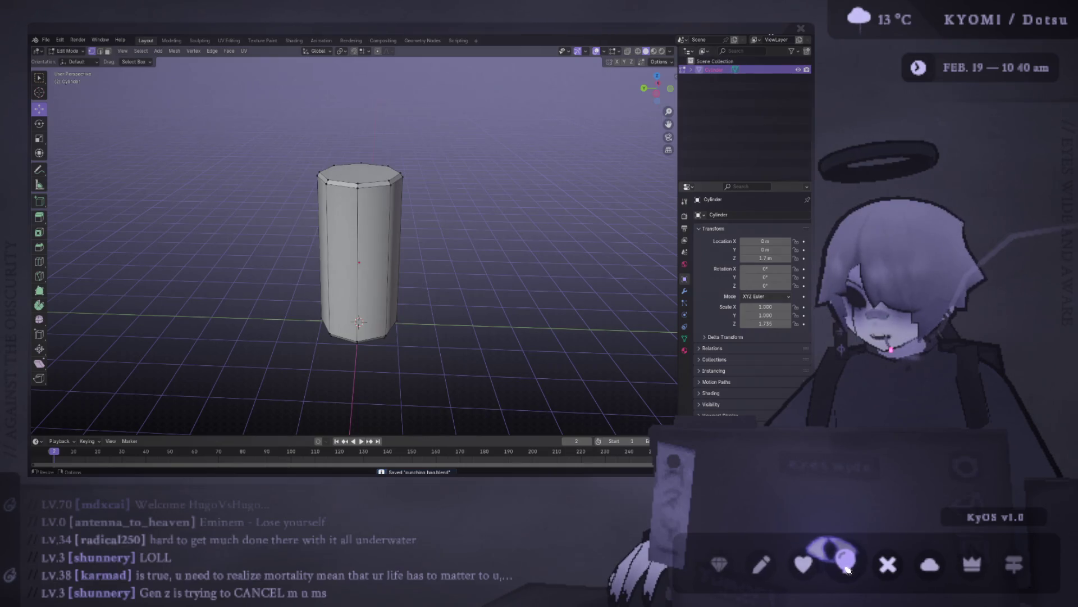
key("alt+Tab")
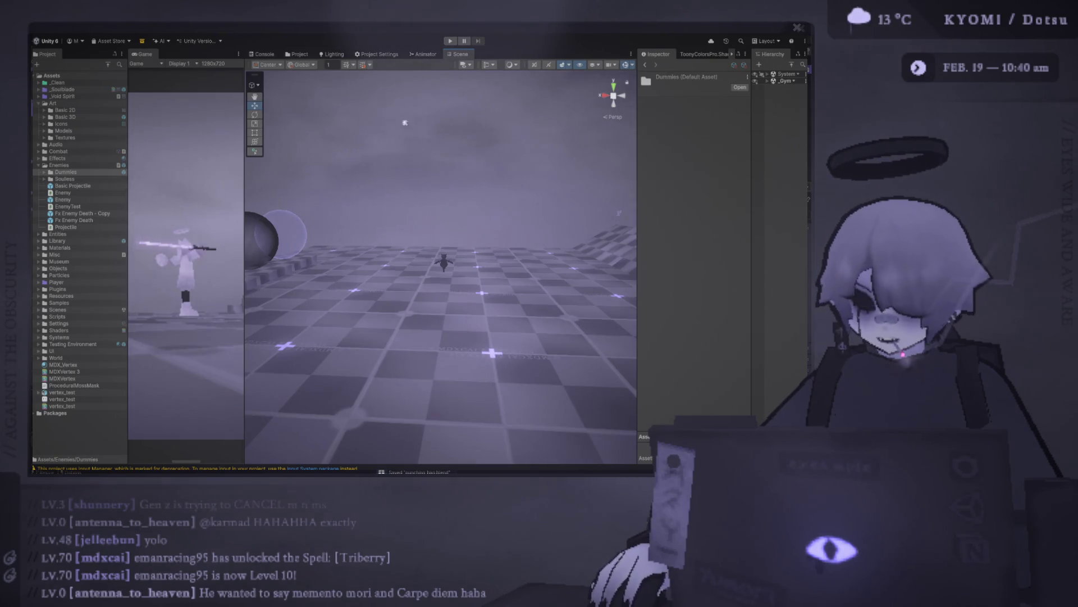
Widen the Inspector, Hierarchy and Game view panels, then open the Dummies folder.
left_click_drag(635, 130, 606, 135)
left_click_drag(750, 138, 714, 134)
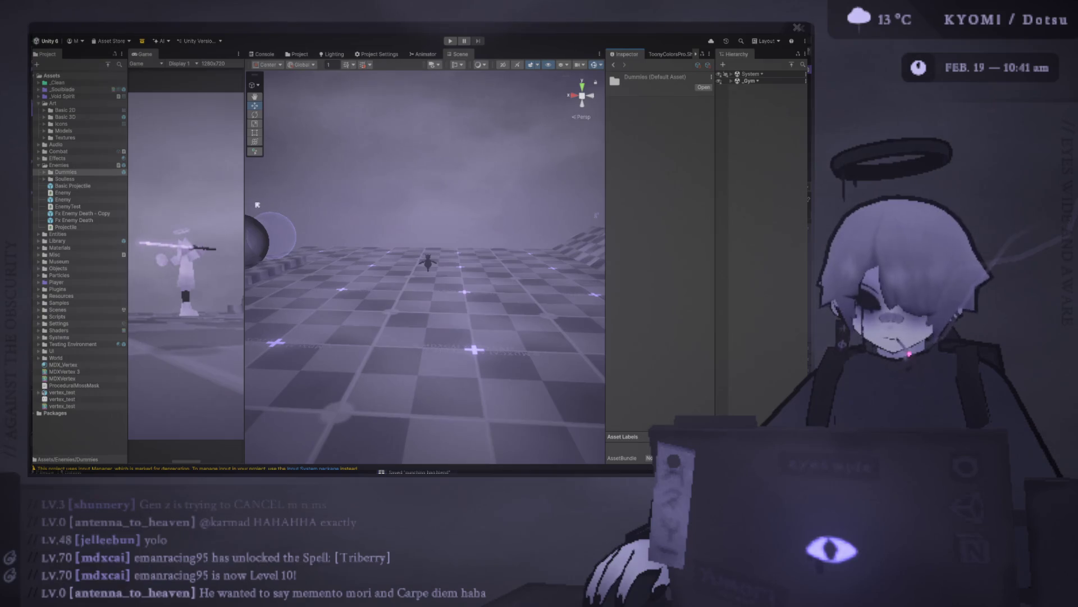
left_click_drag(244, 203, 321, 203)
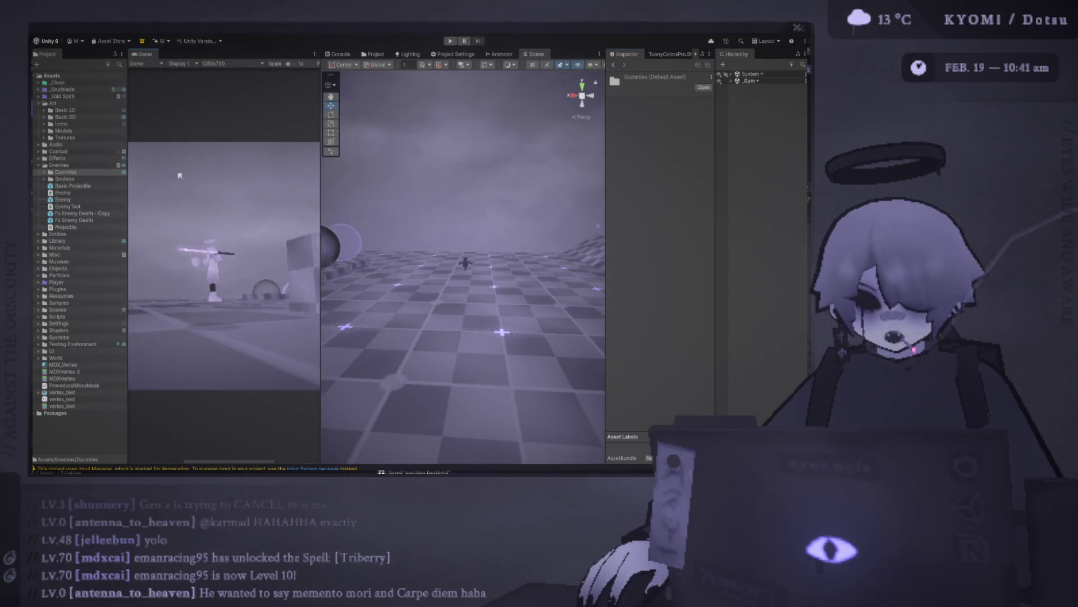
scroll(226, 160, "down", 5)
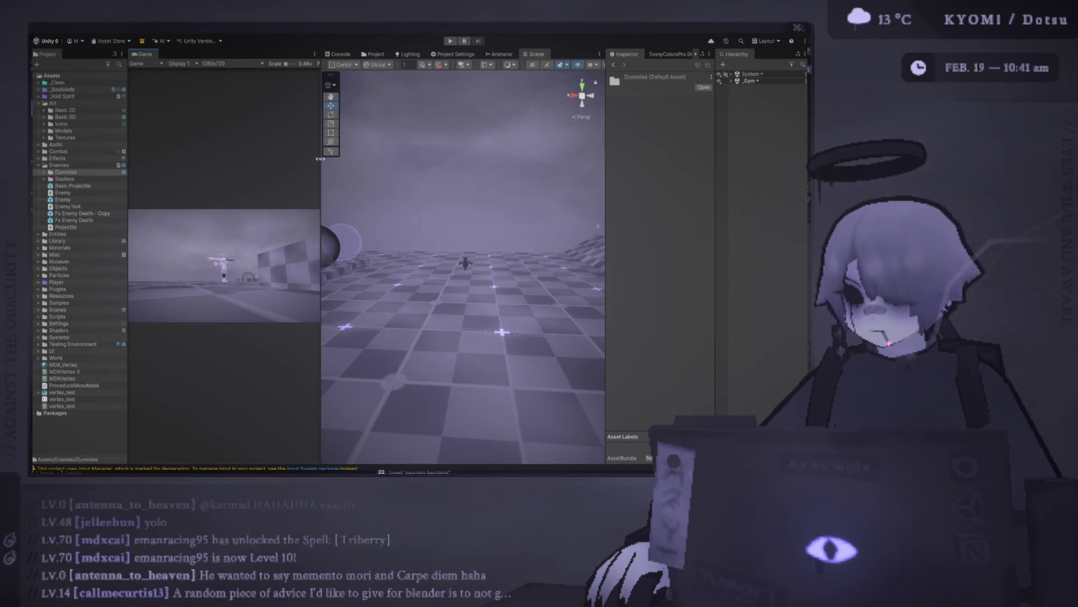
mouse_move(320, 157)
left_mouse_down()
mouse_move(261, 158)
mouse_move(445, 163)
mouse_move(289, 159)
mouse_move(424, 137)
left_mouse_up()
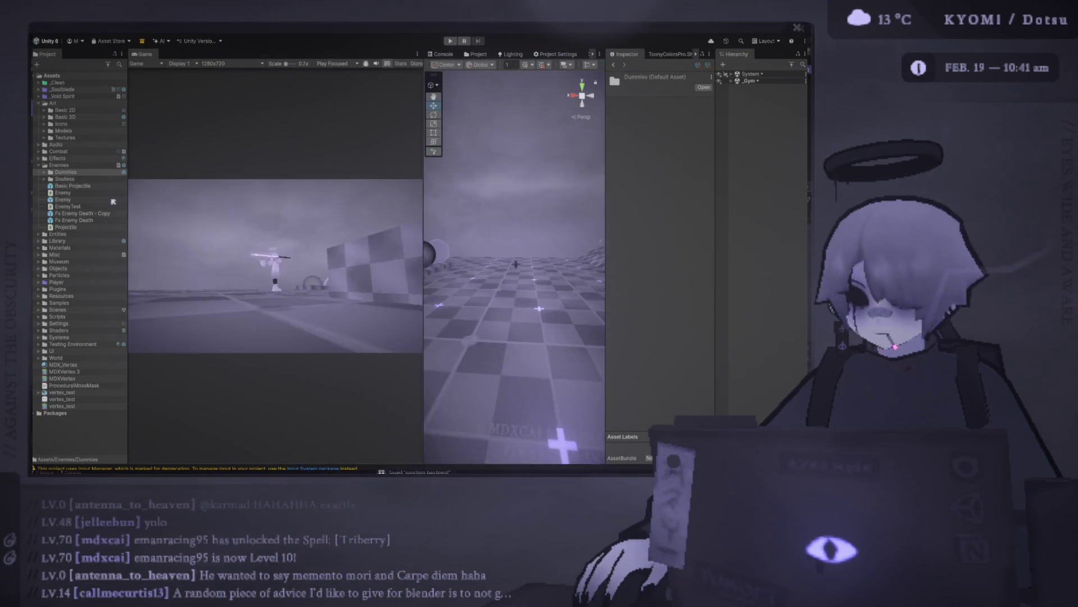
double_click(66, 172)
Drop punching_bag into the level, then run Play mode with the Game view maximized.
left_click_drag(78, 185, 528, 305)
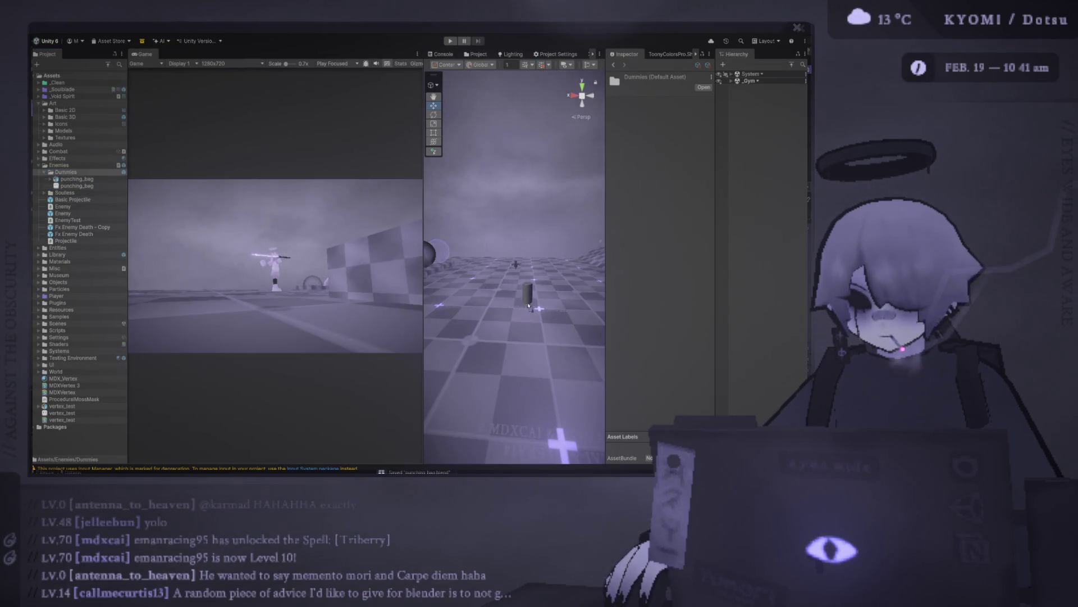
left_click_drag(424, 251, 226, 251)
mouse_move(348, 247)
right_mouse_down()
mouse_move(393, 220)
mouse_move(397, 252)
mouse_move(544, 280)
mouse_move(531, 263)
mouse_move(433, 247)
mouse_move(549, 246)
mouse_move(441, 211)
right_mouse_up()
left_click(451, 40)
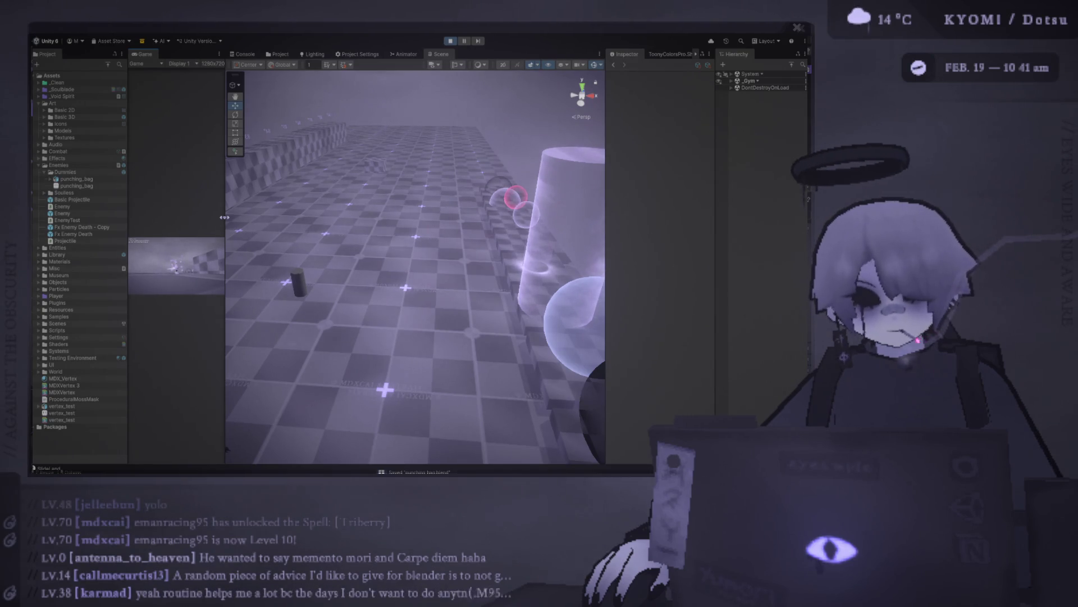
double_click(152, 57)
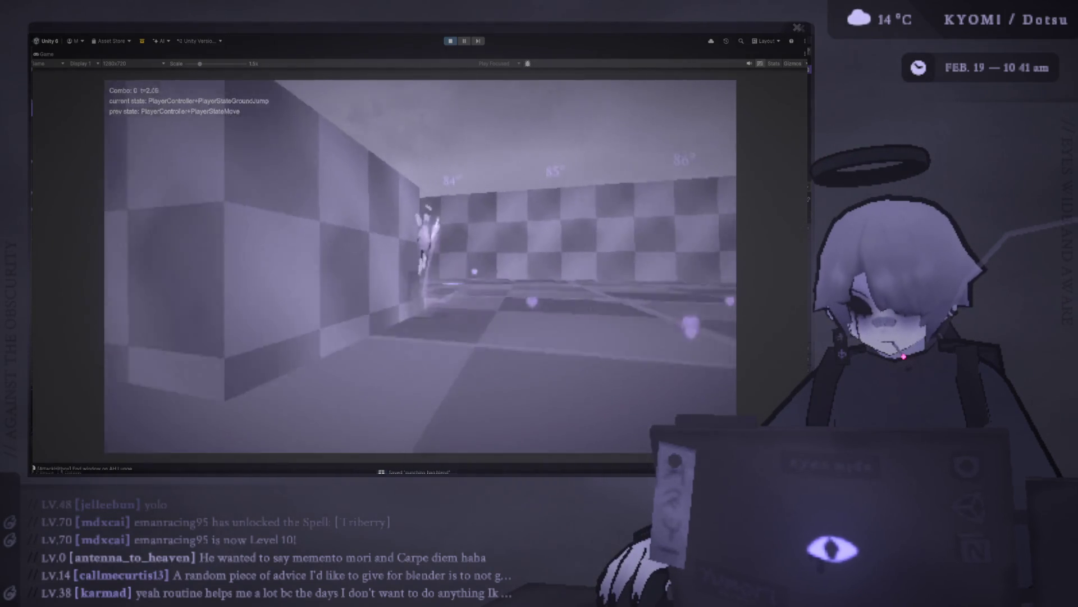
Jump, double-jump and run the character forward toward the punching bag.
key("space")
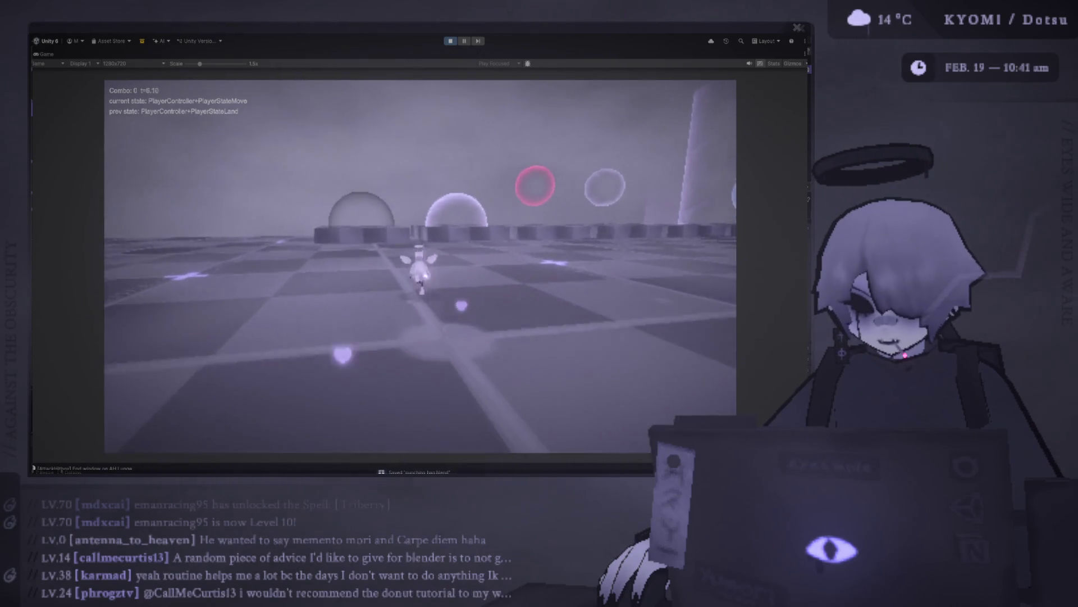
key("space")
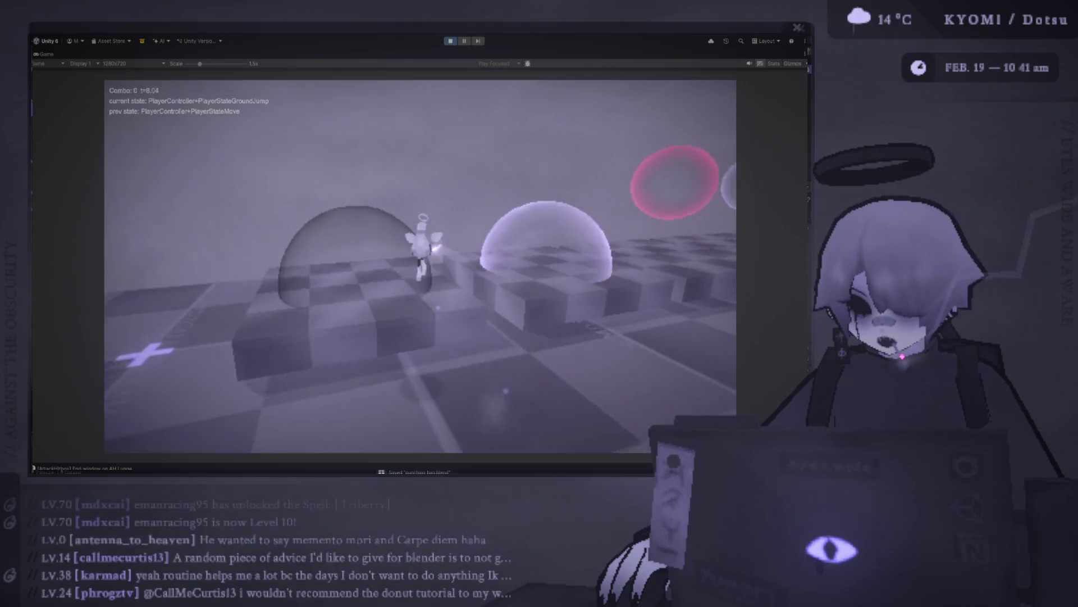
key("space")
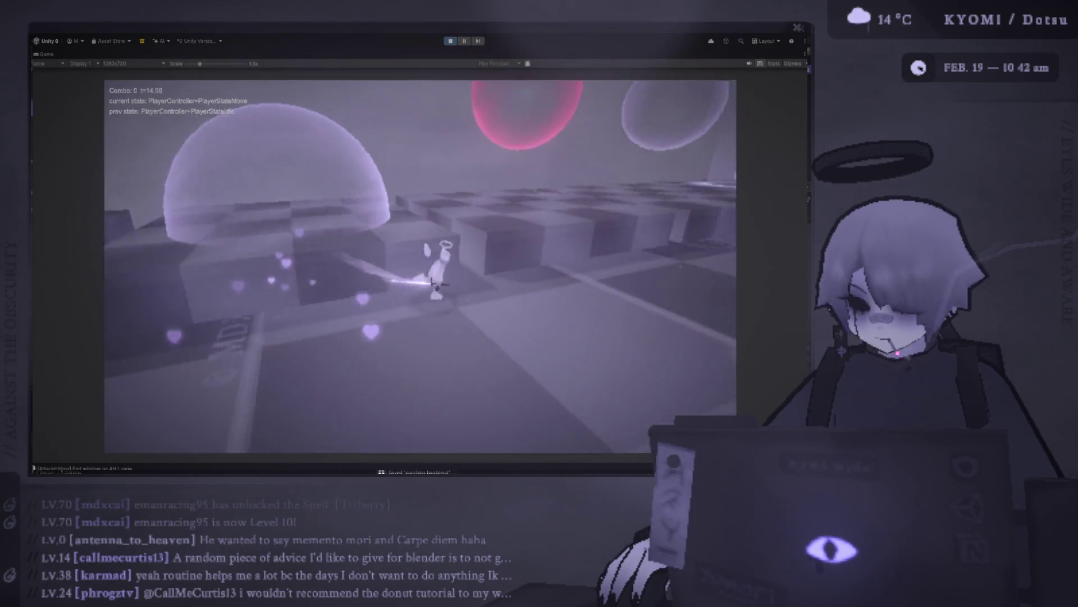
key("w")
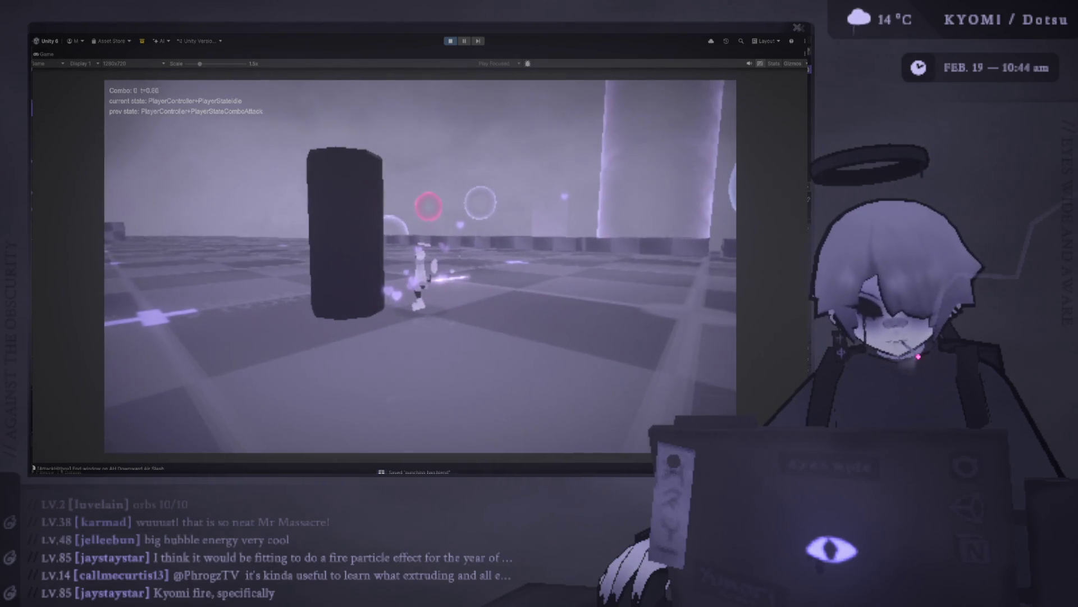
Dash to the punching bag, hit it with a combo attack, then stop Play mode.
key("w")
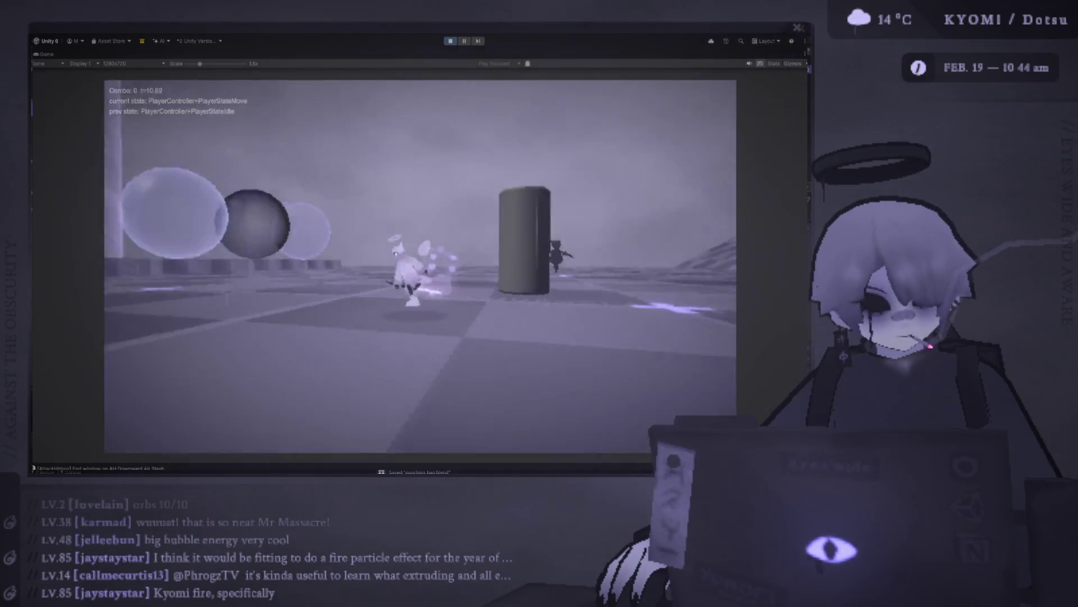
key("shift")
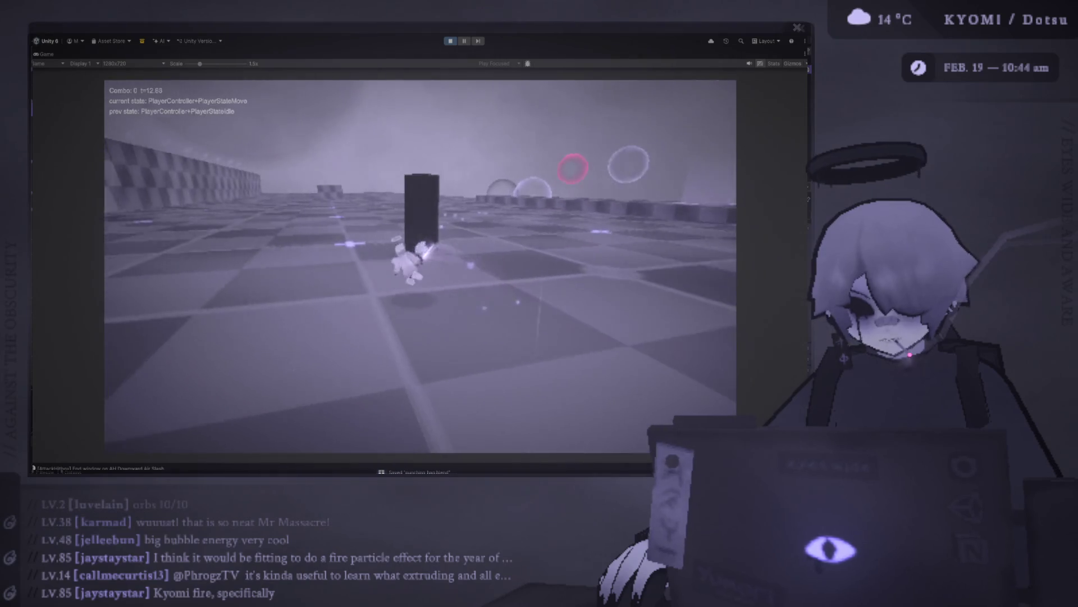
key("j")
key("j")
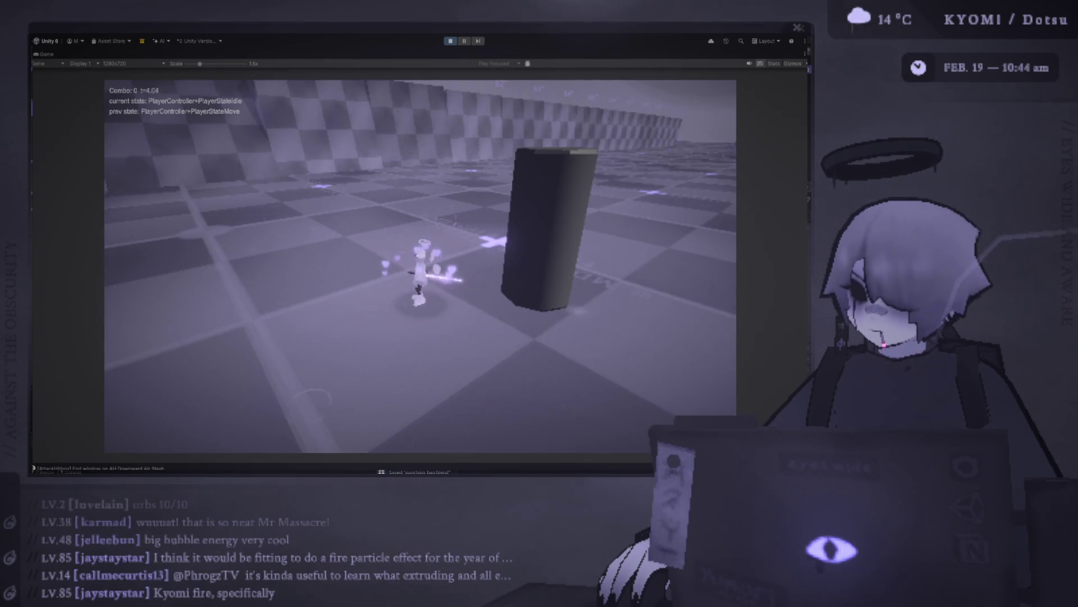
left_click(451, 41)
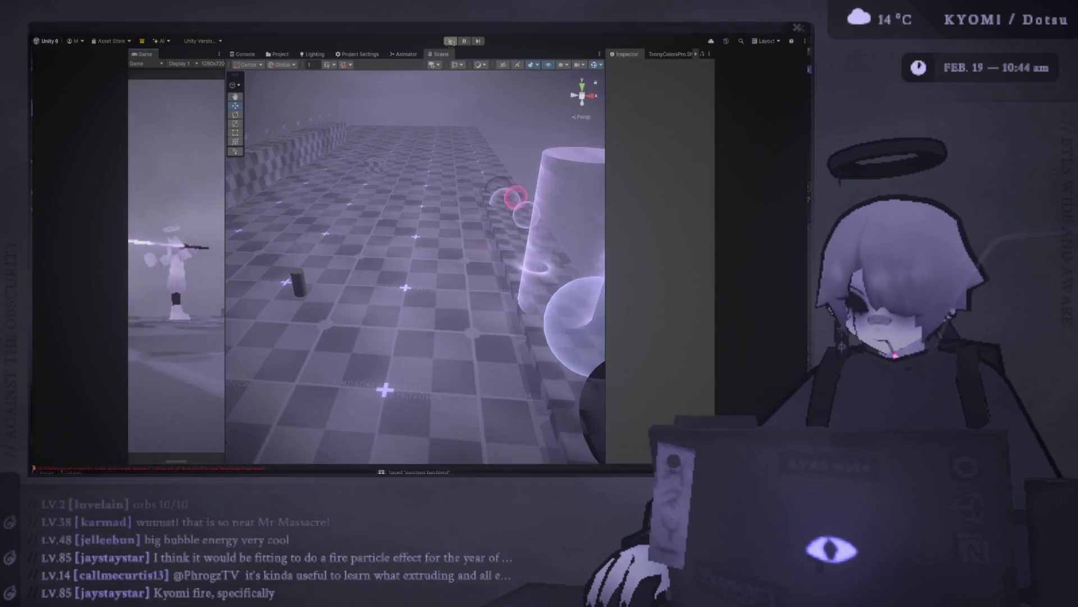
Search the project for candle and place the Candle prefab in the level, framed in view.
mouse_move(227, 199)
left_mouse_down()
mouse_move(344, 199)
mouse_move(262, 199)
left_mouse_up()
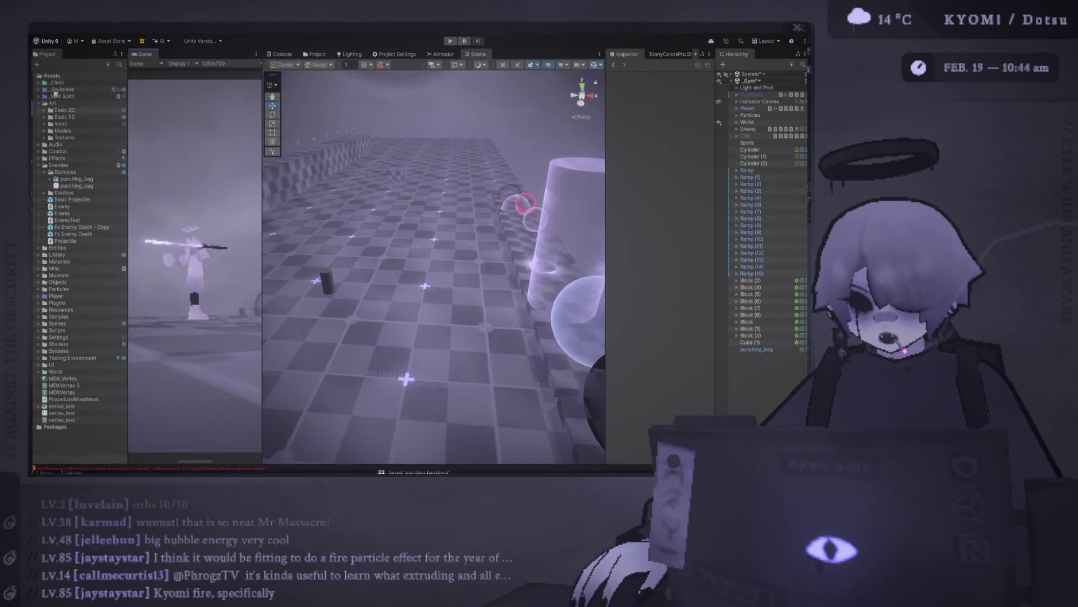
left_click(119, 64)
type("candle")
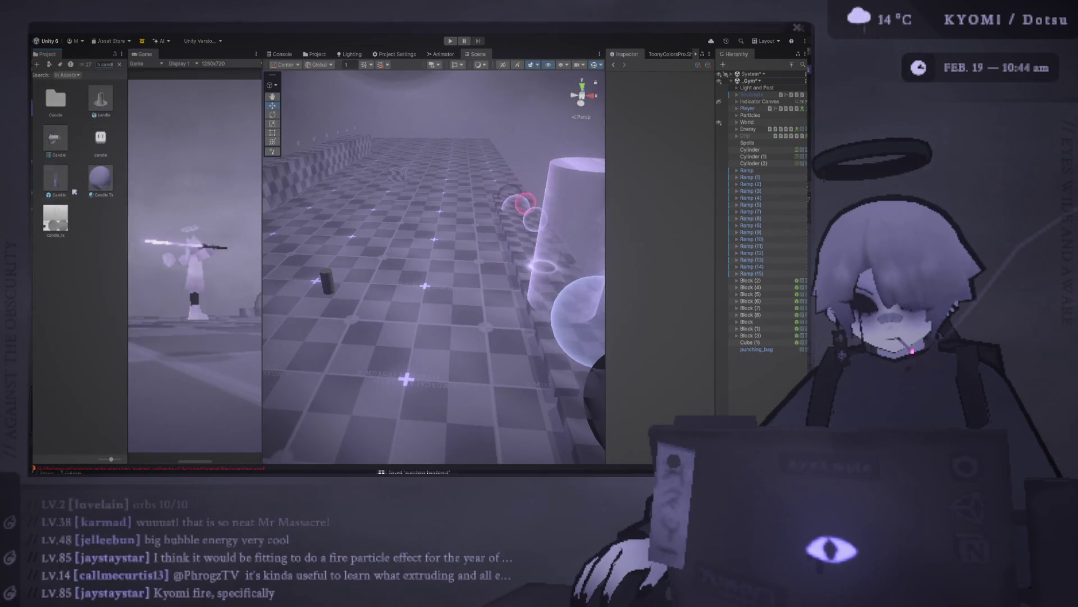
left_click_drag(402, 284, 402, 284)
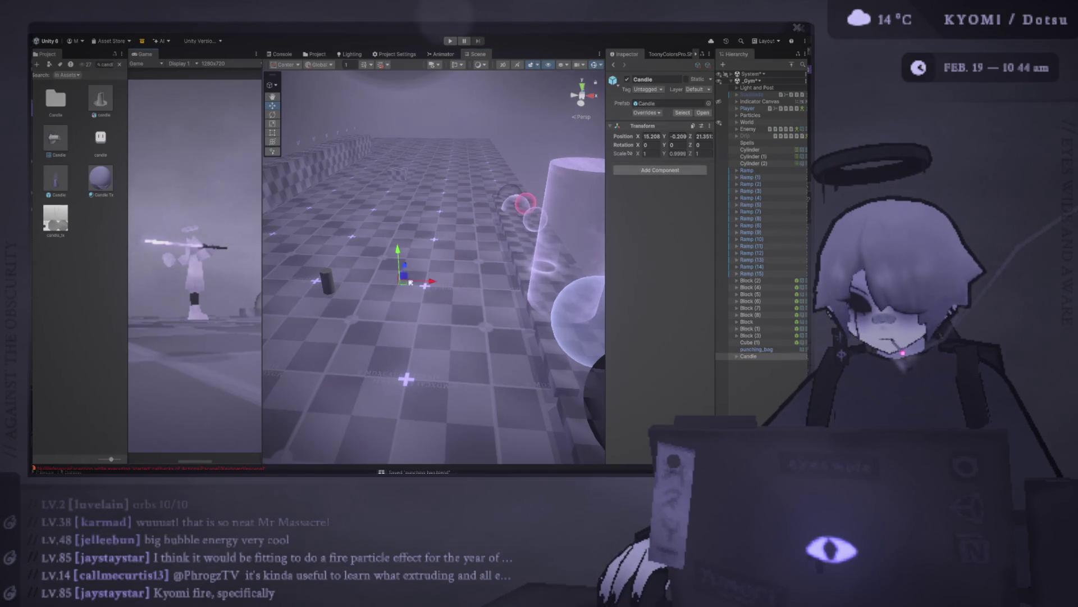
key("f")
left_click_drag(261, 197, 146, 197)
Expand Candle in the Hierarchy and select its P Flame child.
left_click(737, 356)
left_click(757, 363)
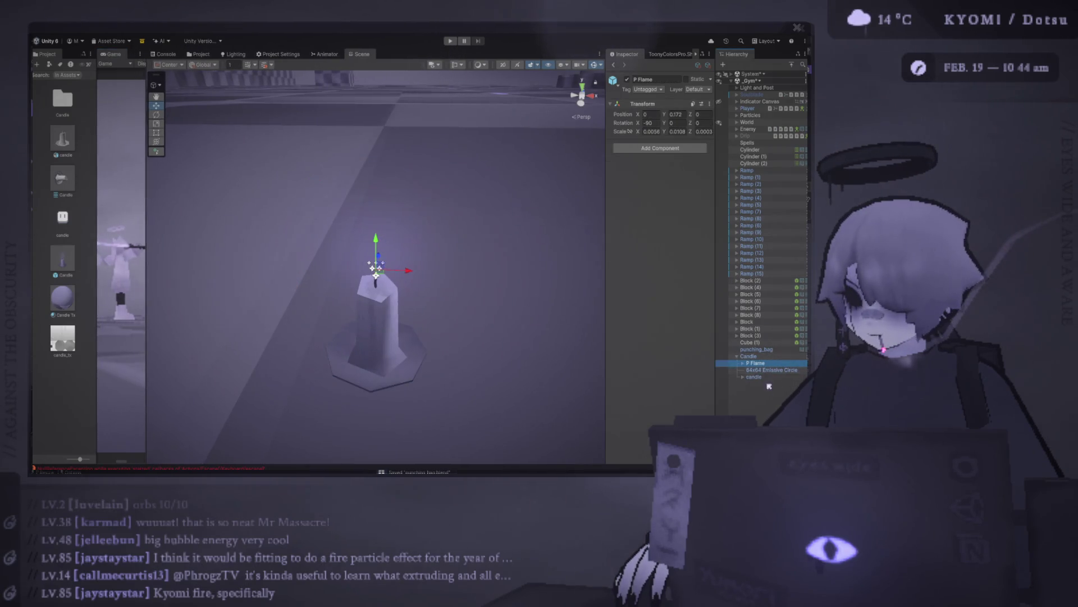
scroll(404, 206, "down", 2)
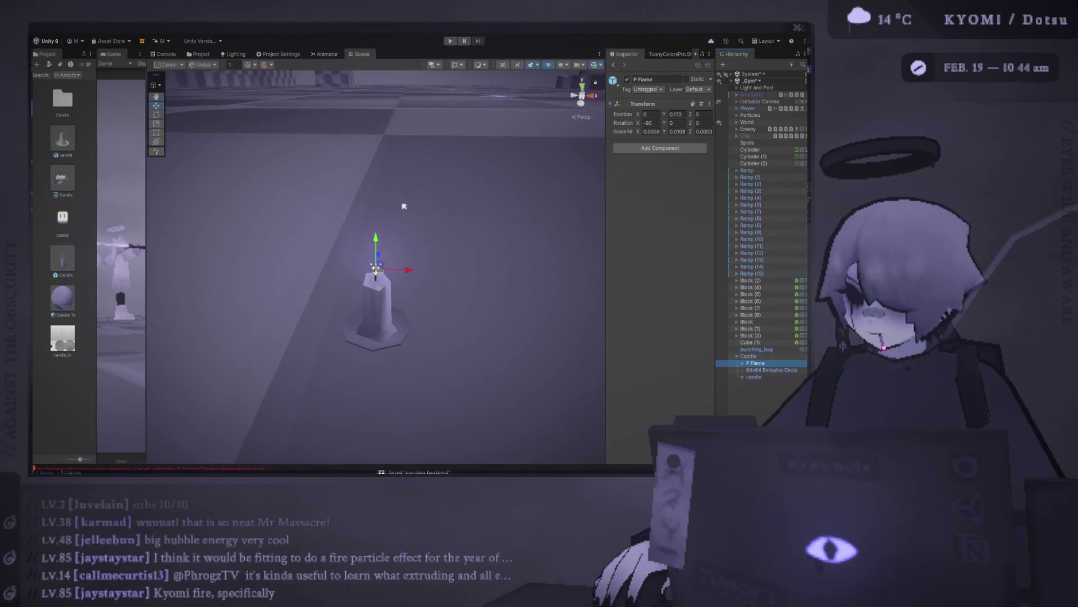
Expand P Flame and select its Fire particle system, checking Sparks along the way.
scroll(438, 176, "down", 2)
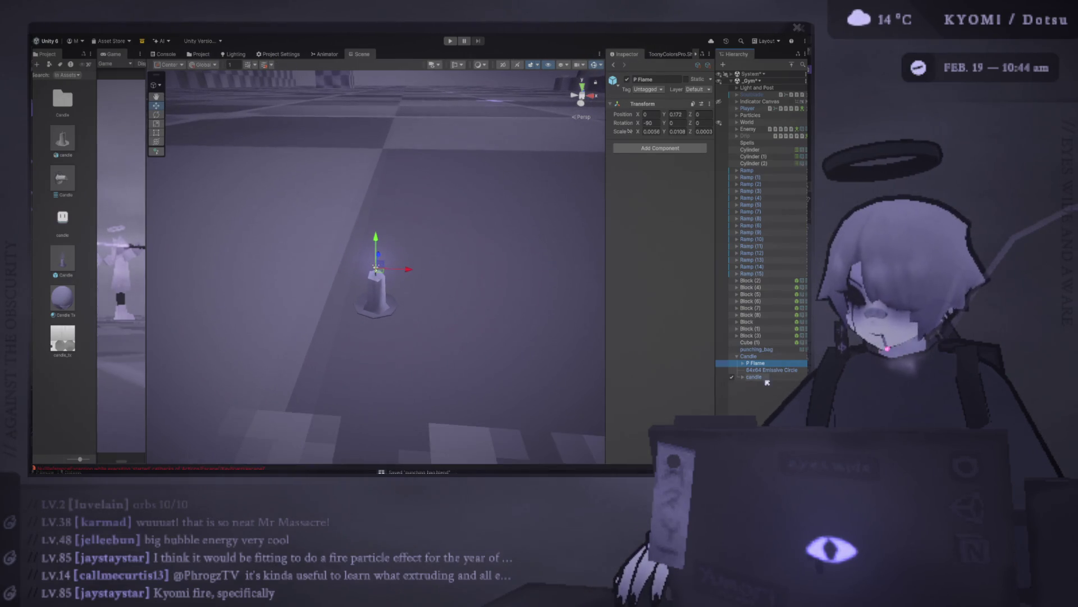
left_click(742, 363)
left_click(760, 370)
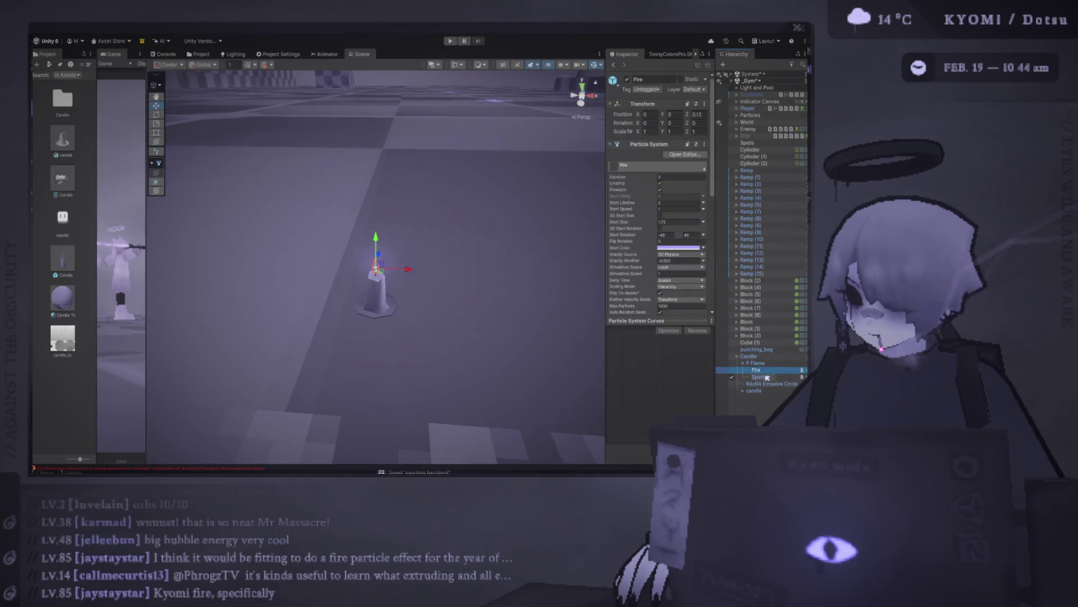
left_click_drag(432, 320, 436, 293, "alt")
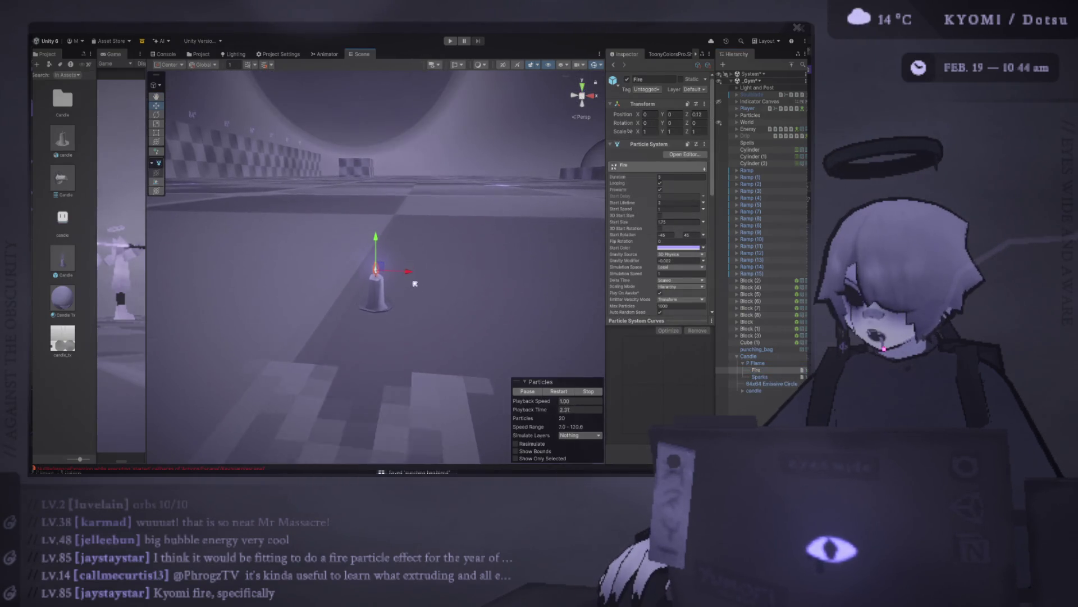
scroll(416, 329, "up", 5)
scroll(415, 330, "up", 5)
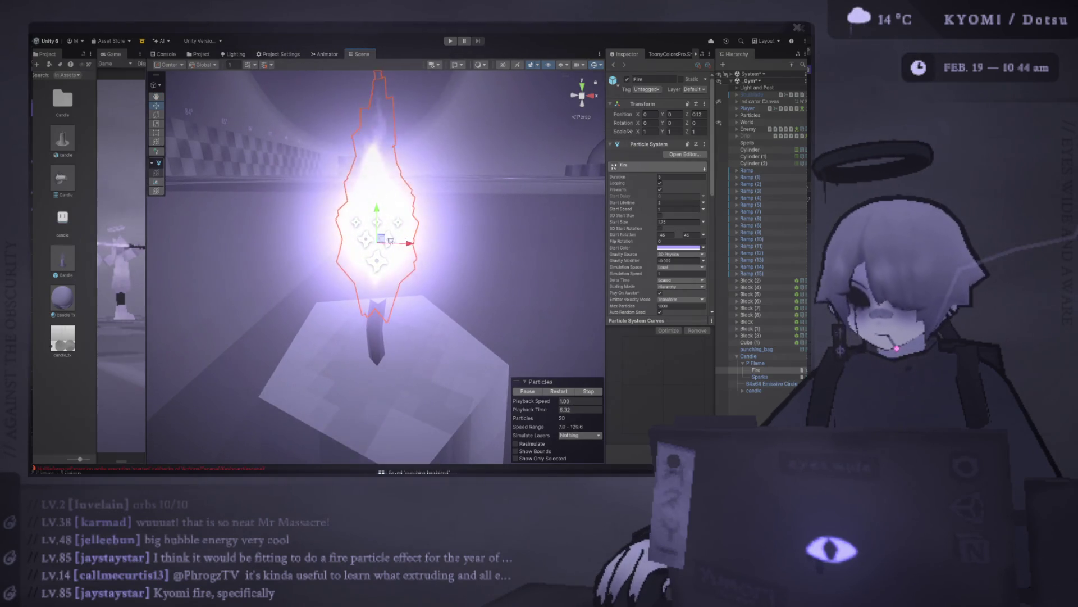
left_click(768, 377)
left_click(757, 369)
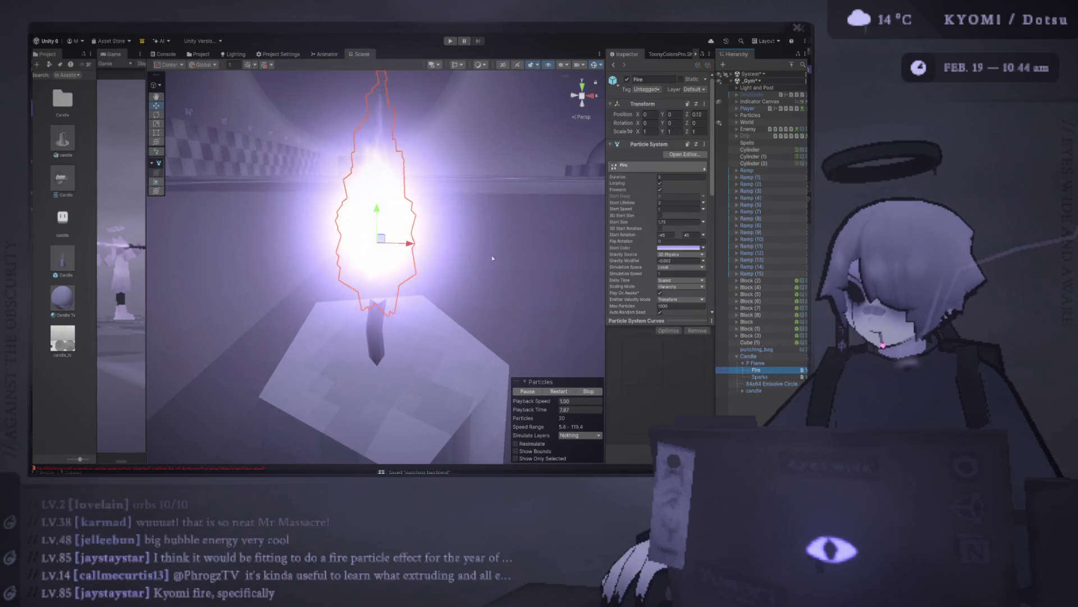
scroll(449, 265, "down", 5)
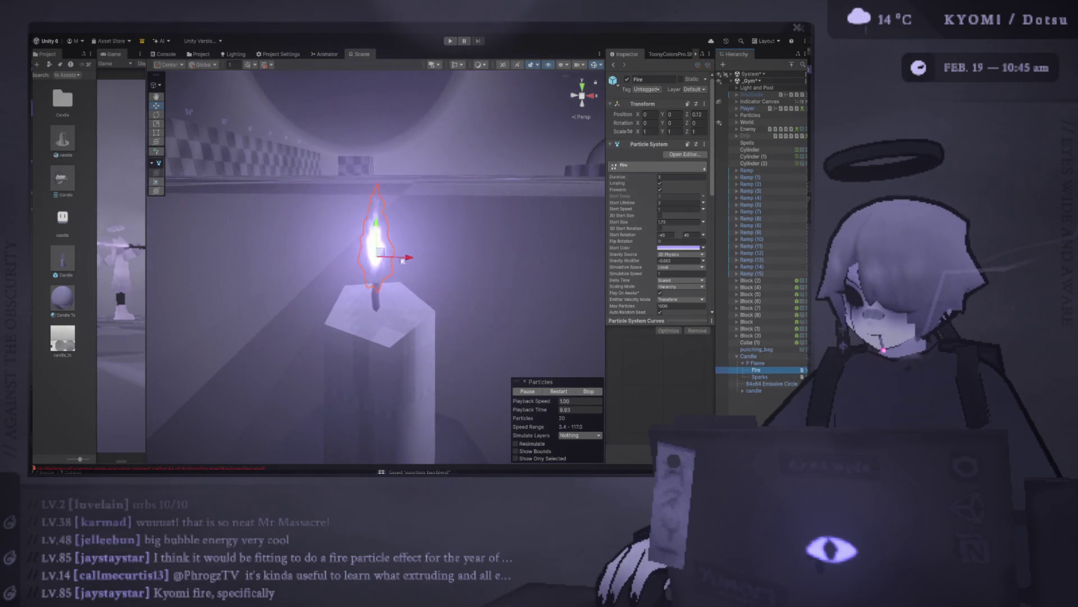
scroll(402, 260, "down", 3)
Scale the Fire particle system up repeatedly into a large glowing flame.
left_click(156, 124)
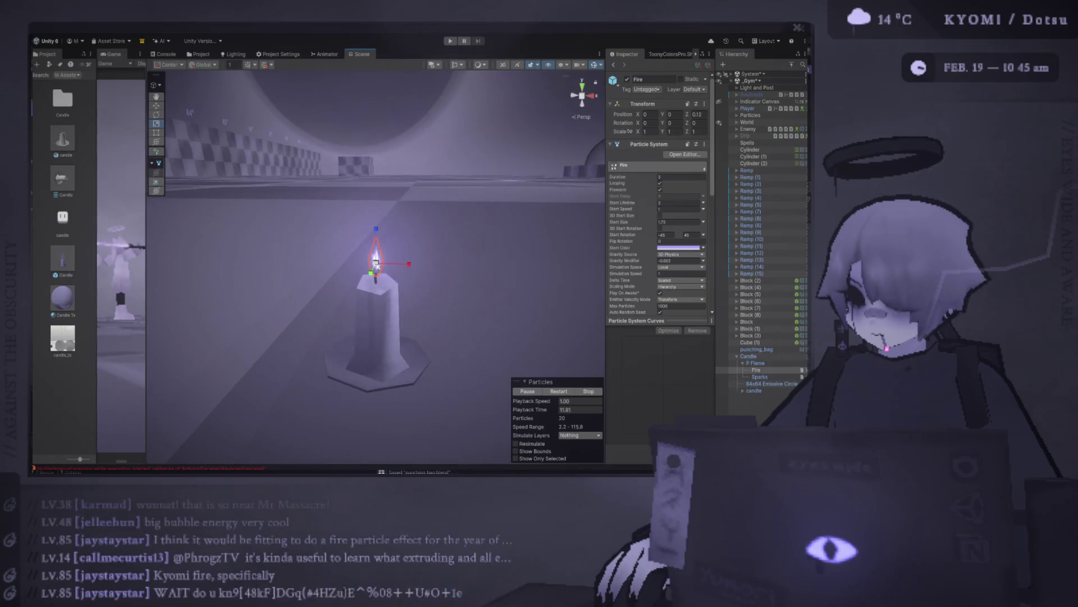
mouse_move(377, 262)
left_mouse_down()
mouse_move(619, 318)
mouse_move(465, 280)
left_mouse_up()
scroll(465, 280, "down", 5)
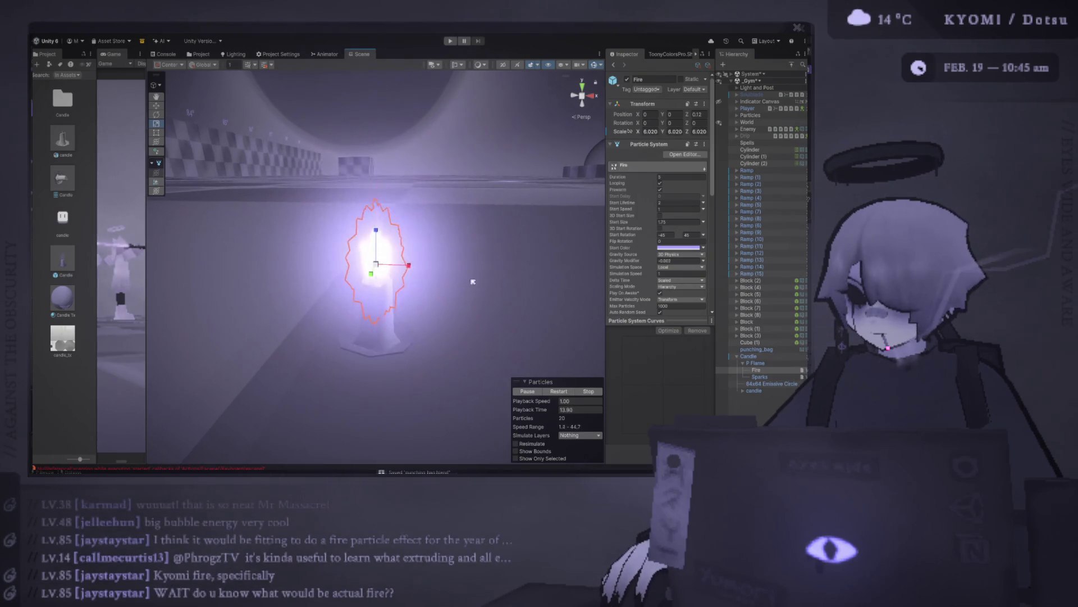
left_click_drag(375, 265, 562, 275)
scroll(665, 284, "down", 5)
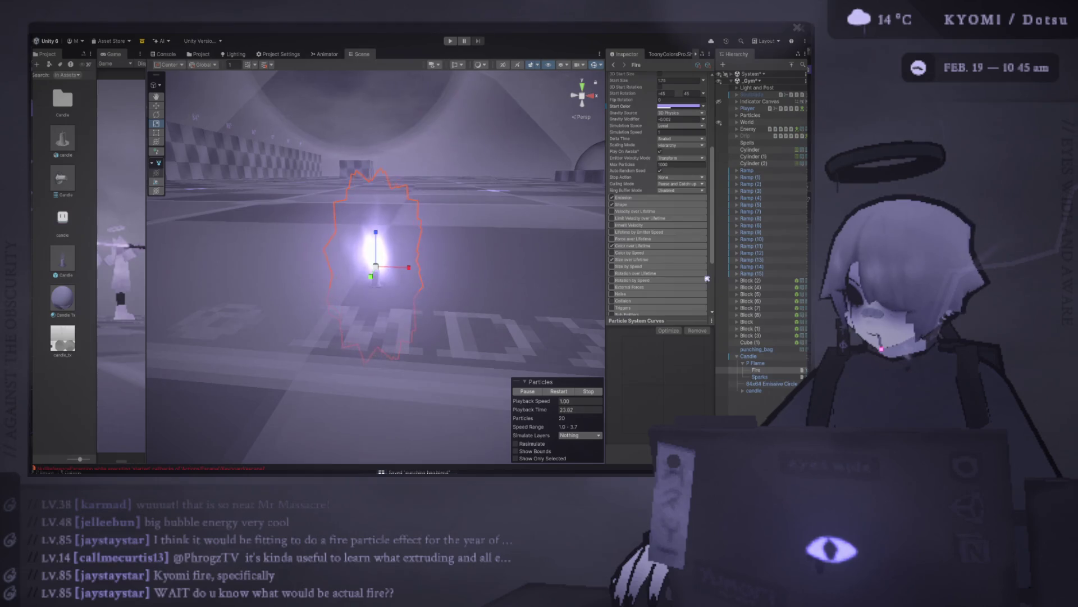
scroll(379, 272, "down", 5)
left_click_drag(379, 272, 430, 286)
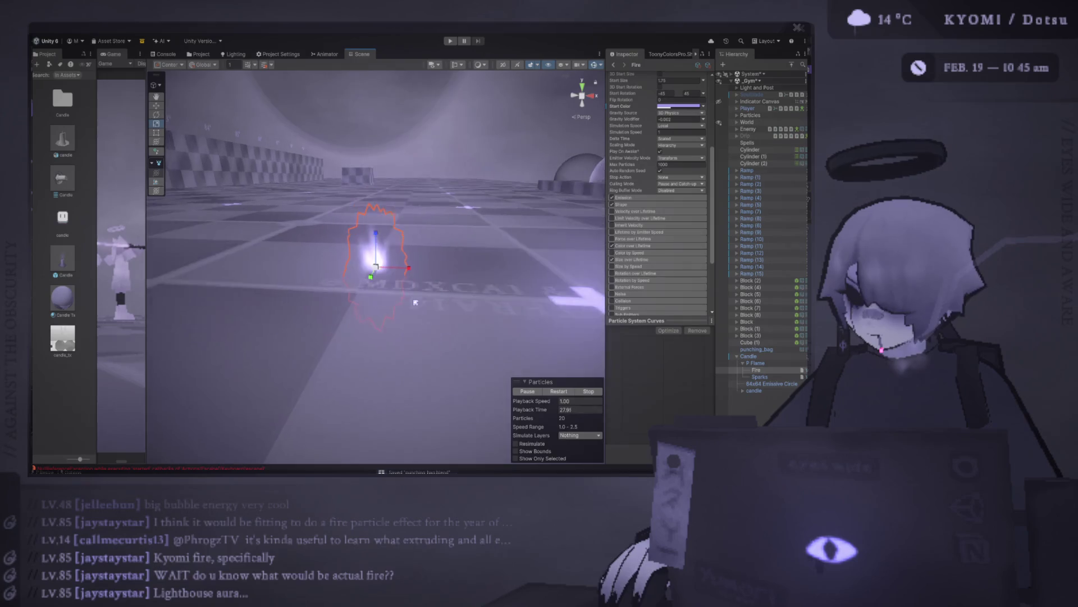
left_click(385, 264)
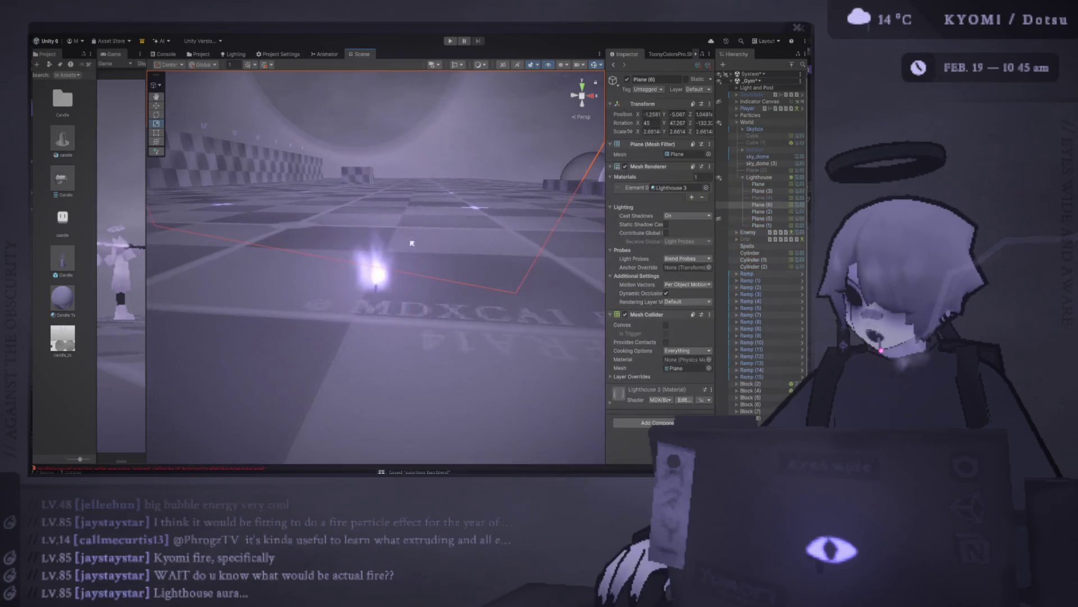
Orbit around the candle, then widen the Scene view and fly toward the punching bag cylinder.
left_click(383, 267)
mouse_move(383, 268)
right_mouse_down()
mouse_move(283, 293)
mouse_move(151, 246)
right_mouse_up()
scroll(151, 246, "down", 5)
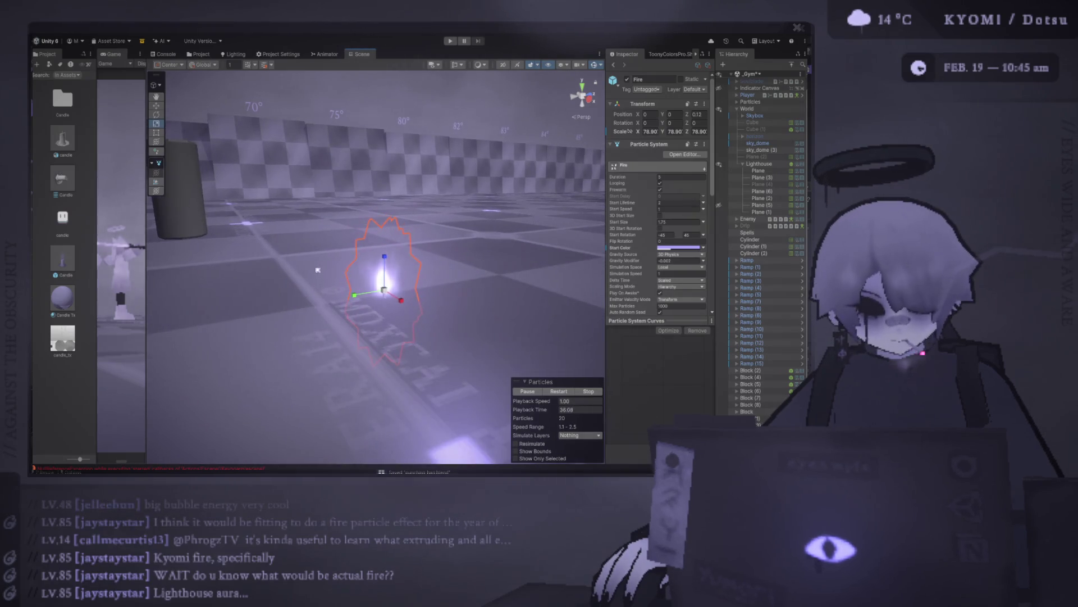
left_click(317, 262)
mouse_move(316, 260)
left_mouse_down("alt")
mouse_move(446, 234)
mouse_move(551, 231)
mouse_move(151, 199)
mouse_move(428, 190)
left_mouse_up("alt")
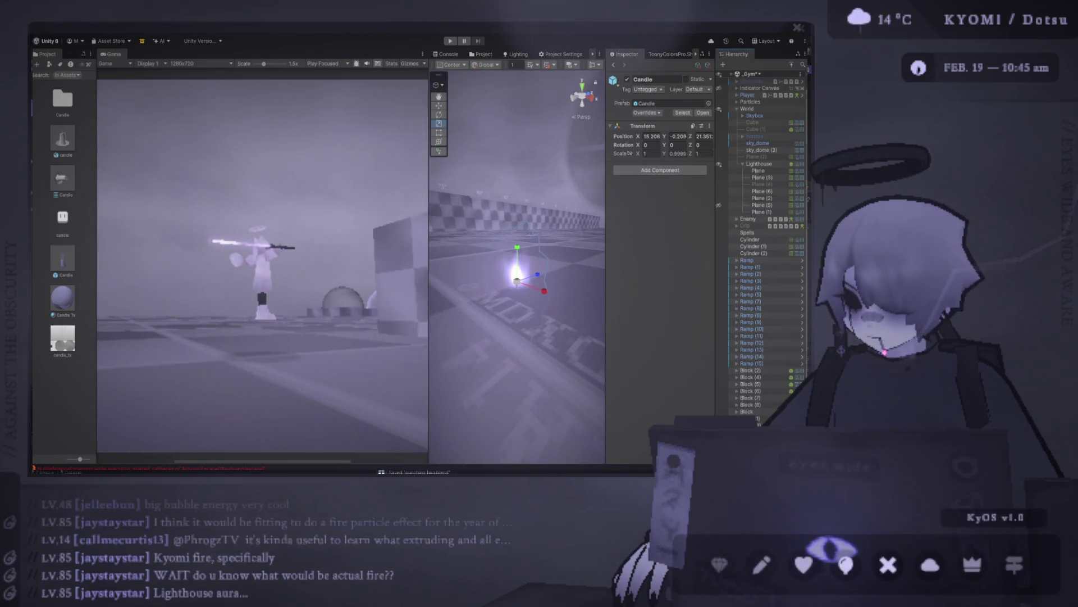
mouse_move(432, 244)
left_mouse_down()
mouse_move(525, 243)
mouse_move(111, 243)
left_mouse_up()
mouse_move(373, 355)
right_mouse_down()
mouse_move(301, 248)
mouse_move(344, 315)
mouse_move(561, 267)
mouse_move(409, 294)
mouse_move(382, 259)
mouse_move(426, 236)
mouse_move(416, 247)
mouse_move(445, 314)
right_mouse_up()
Move punching_bag along Z to 114.13, then widen the Game preview to check it.
left_click(373, 243)
key("f")
key("w")
left_click_drag(446, 314, 466, 310)
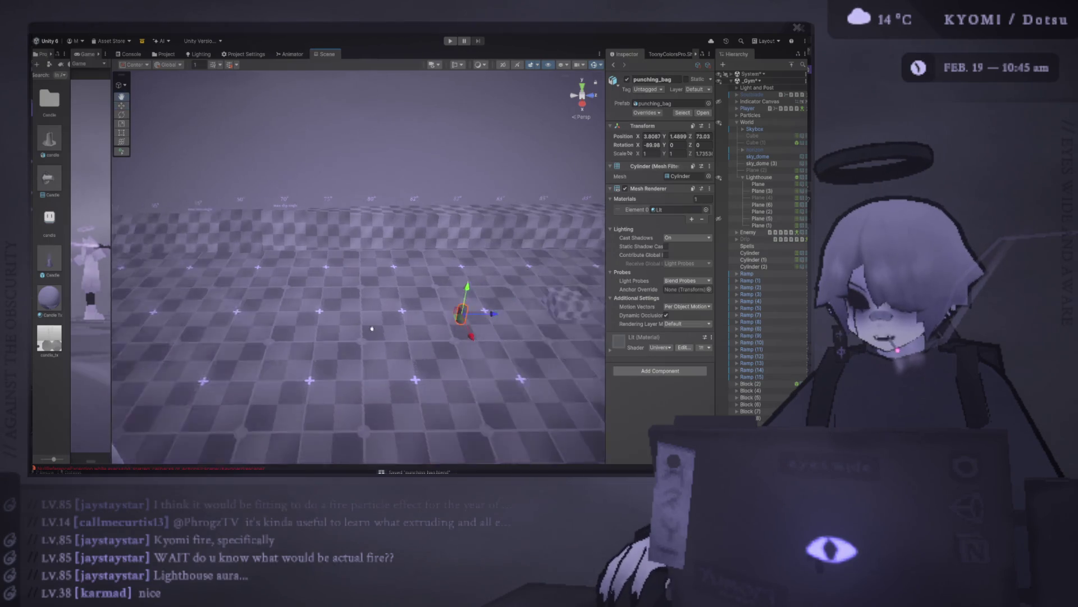
right_click_drag(466, 310, 161, 316)
left_click_drag(253, 310, 433, 311)
right_click_drag(433, 310, 362, 313)
left_click_drag(110, 231, 427, 231)
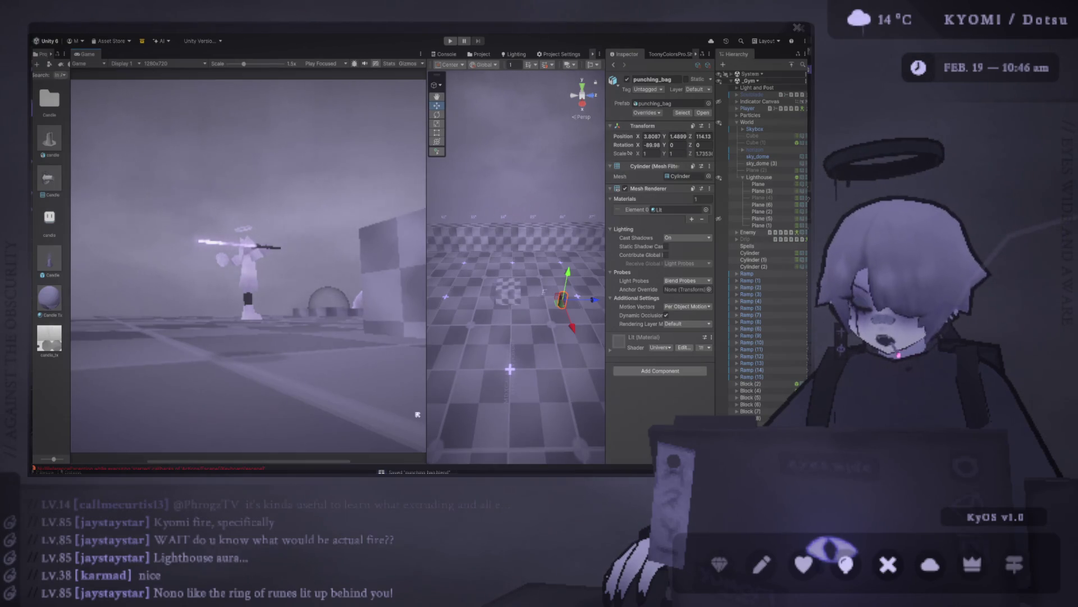
left_click_drag(427, 393, 556, 393)
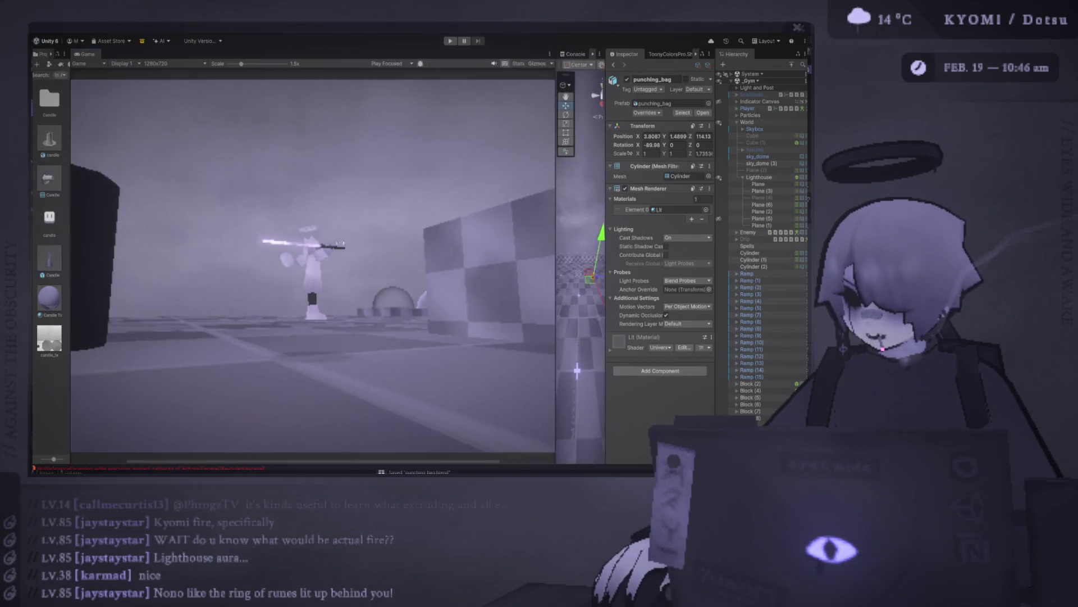
Give the Scene view most of the window and frame the floor Cylinder (1).
scroll(324, 231, "up", 2)
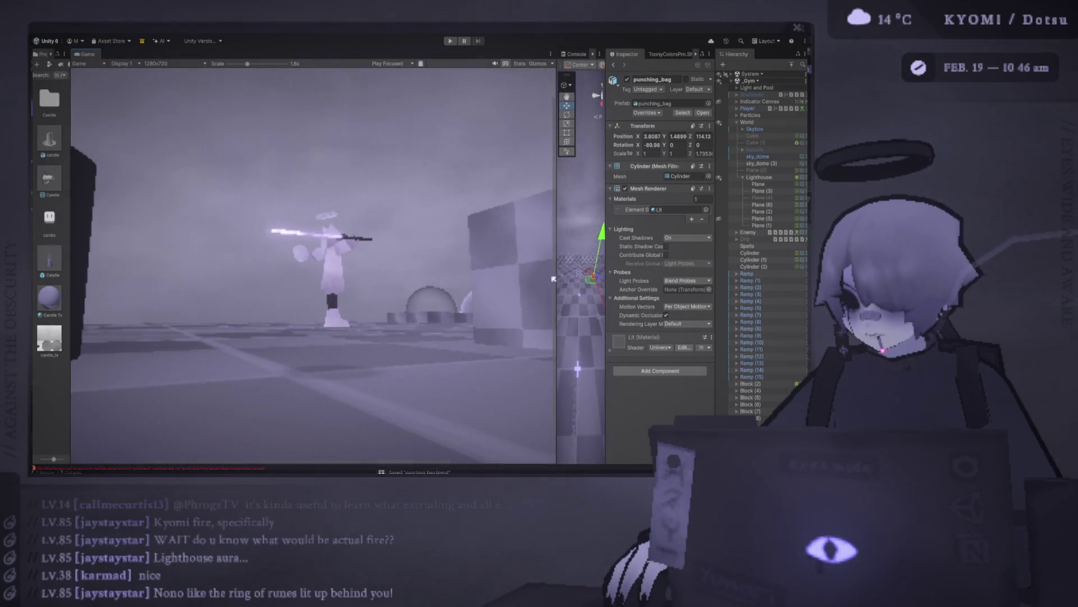
left_click_drag(554, 279, 174, 279)
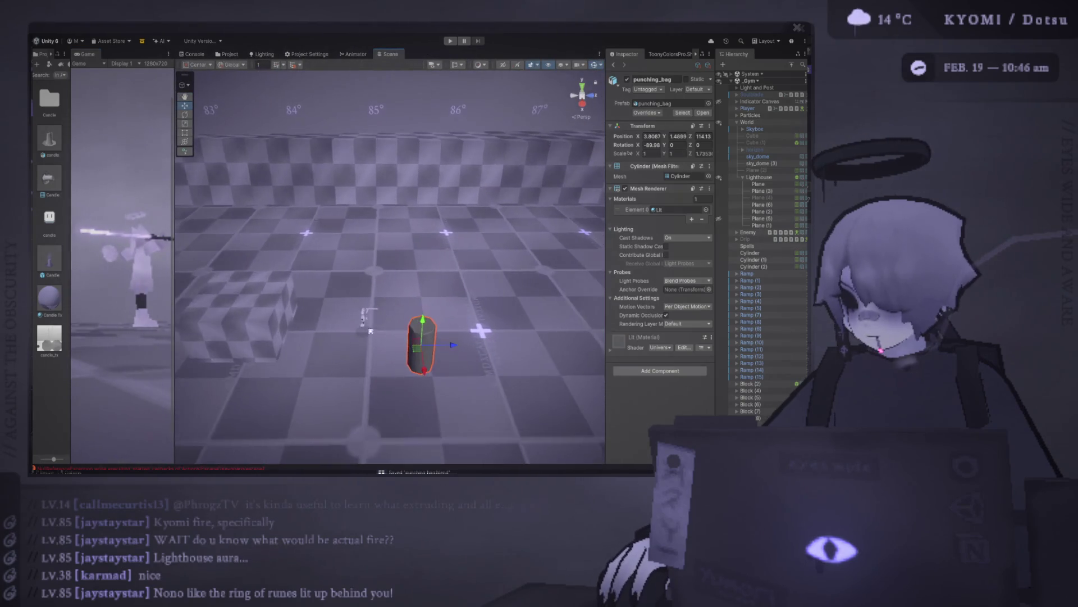
left_click(370, 331)
key("f")
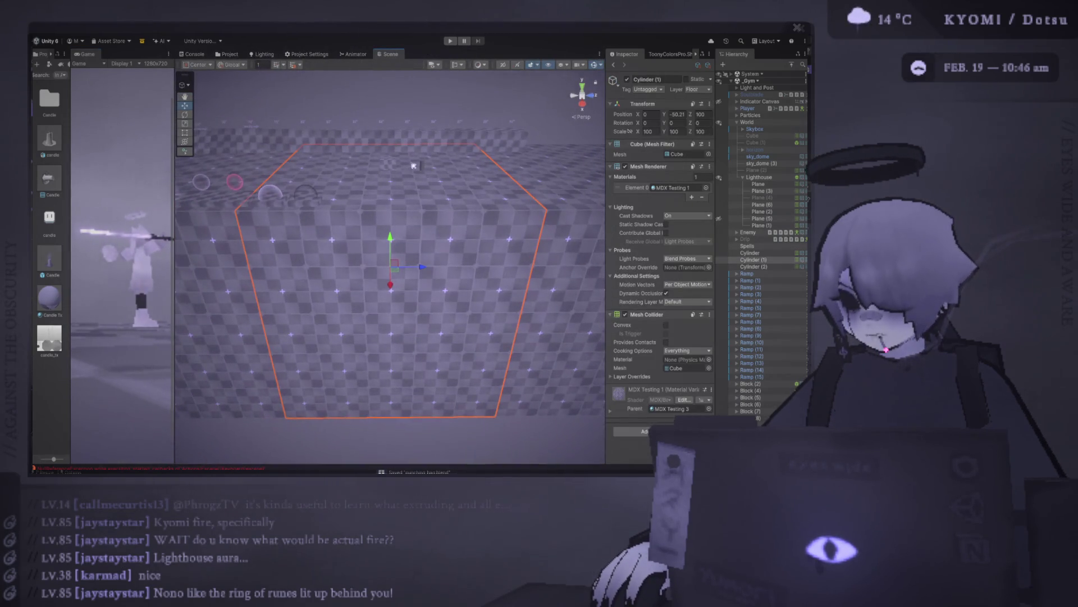
Frame the Player and orbit out to view the pillar and sky_dome.
left_click(414, 166)
key("f")
left_click_drag(431, 259, 462, 259, "alt")
mouse_move(462, 259)
right_mouse_down()
mouse_move(498, 213)
mouse_move(296, 269)
mouse_move(184, 353)
mouse_move(343, 384)
mouse_move(364, 441)
mouse_move(448, 225)
mouse_move(447, 167)
right_mouse_up()
left_click(425, 123)
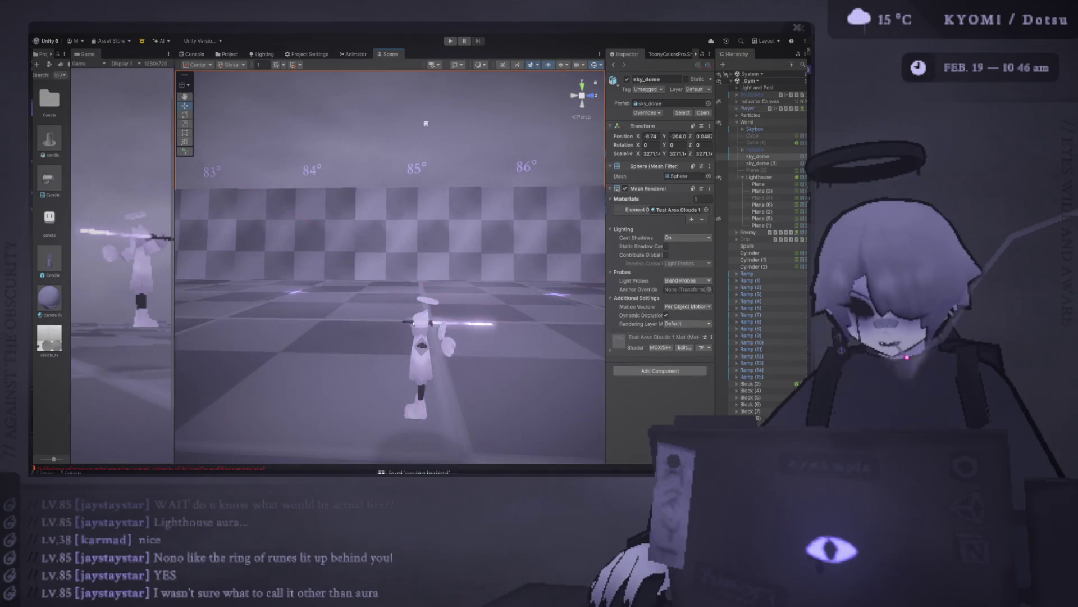